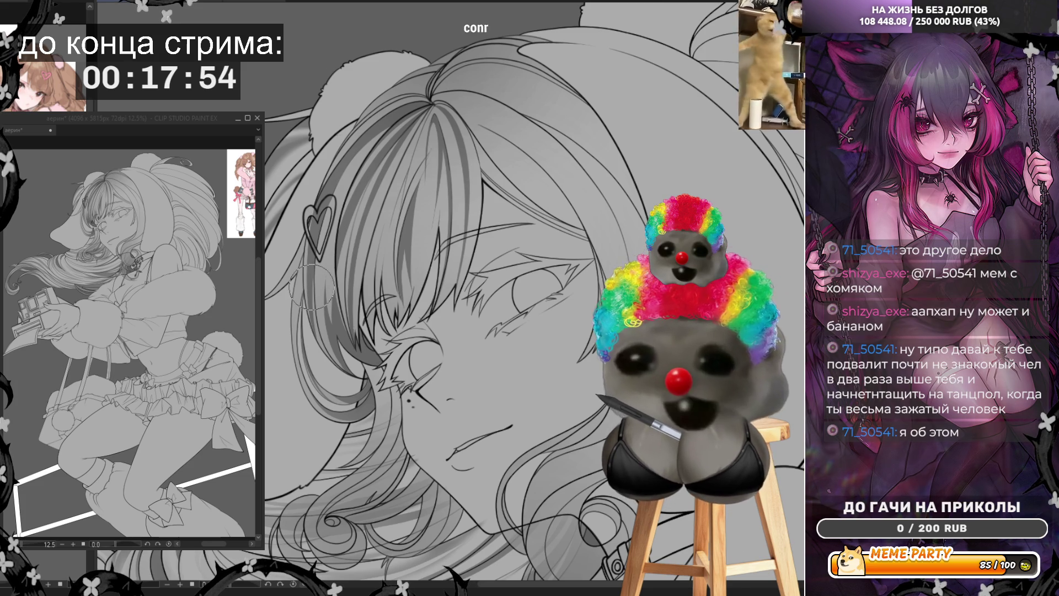
Zoom in slightly and flip the canvas view horizontally so the heart clip sits on the right.
scroll(340, 318, up, 1)
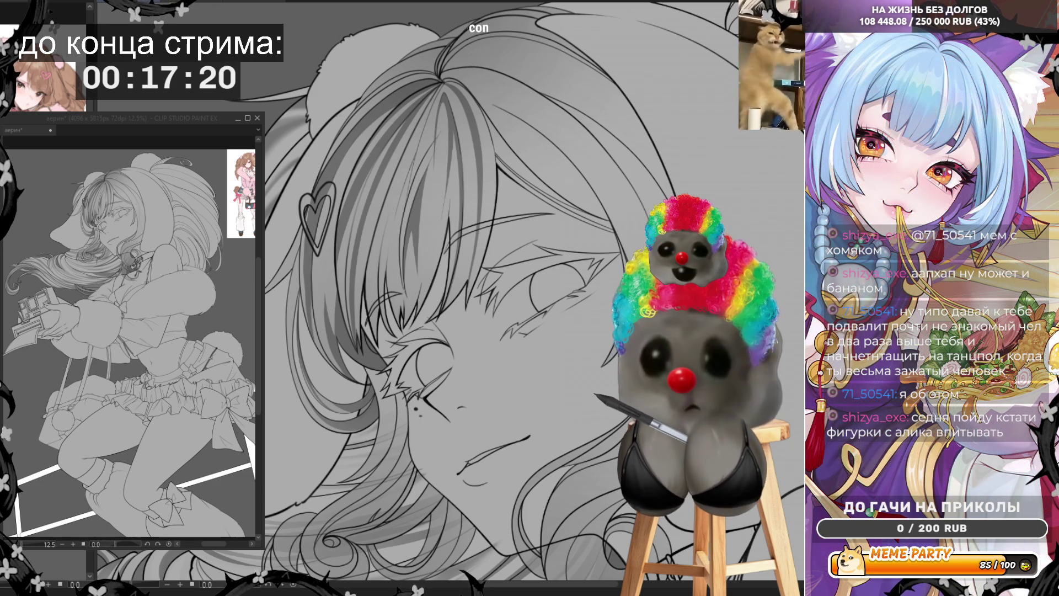
key(h)
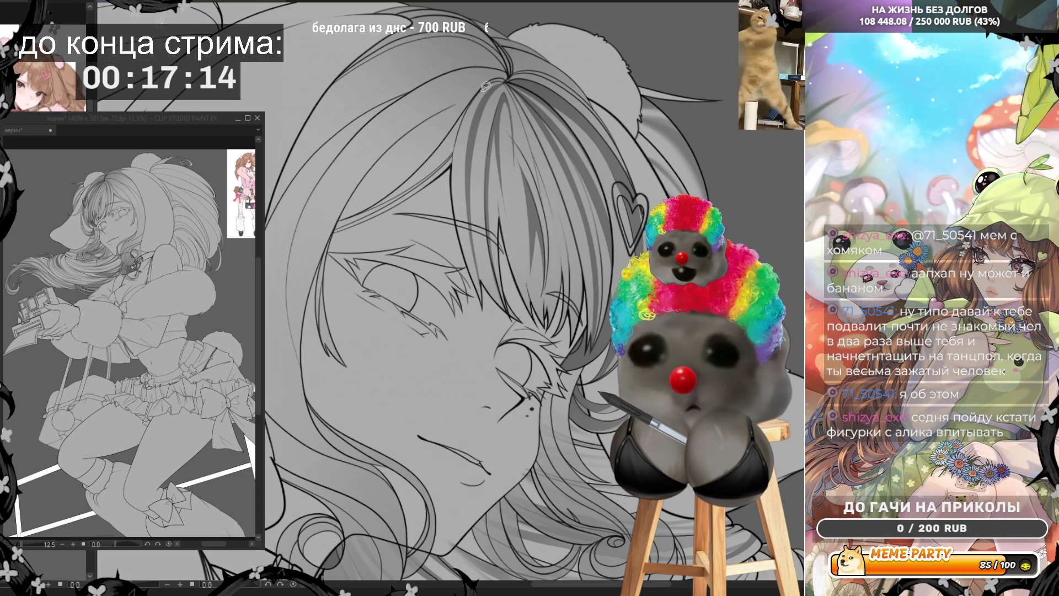
Encircle a section of hair with the lasso fill to fill it dark grey.
drag(475, 94, 445, 112)
mouse_move(366, 181)
mouse_down()
mouse_move(354, 205)
mouse_move(437, 148)
mouse_up()
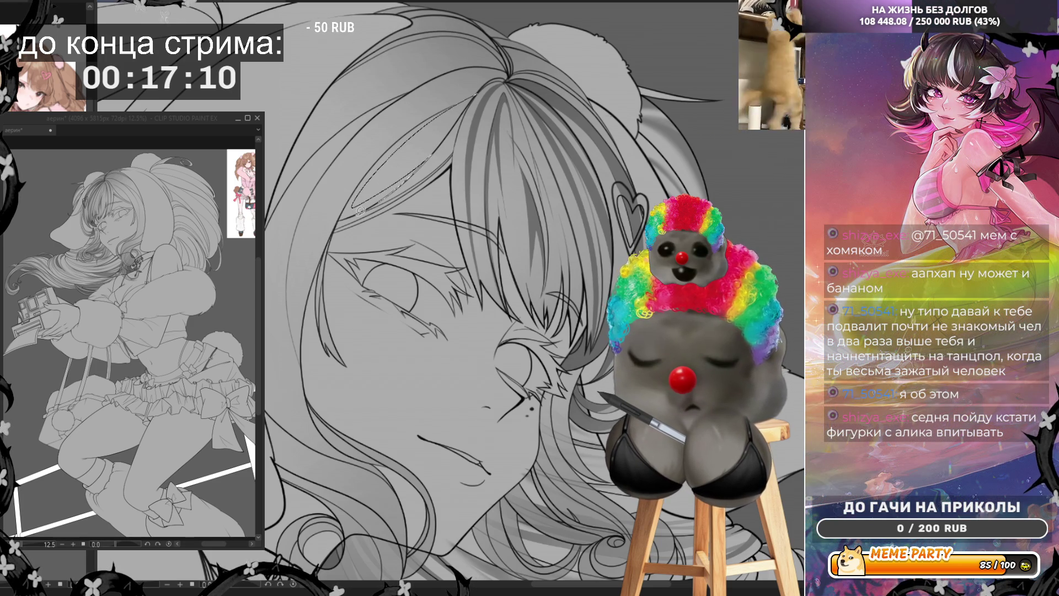
drag(431, 116, 460, 99)
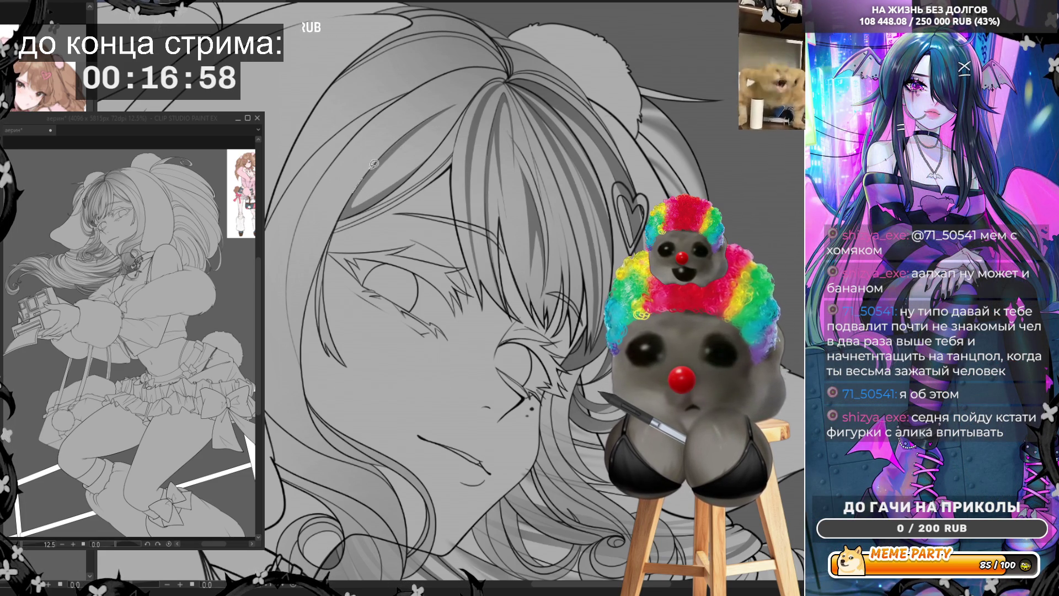
Try two light strokes across the hair and undo both.
drag(393, 145, 444, 110)
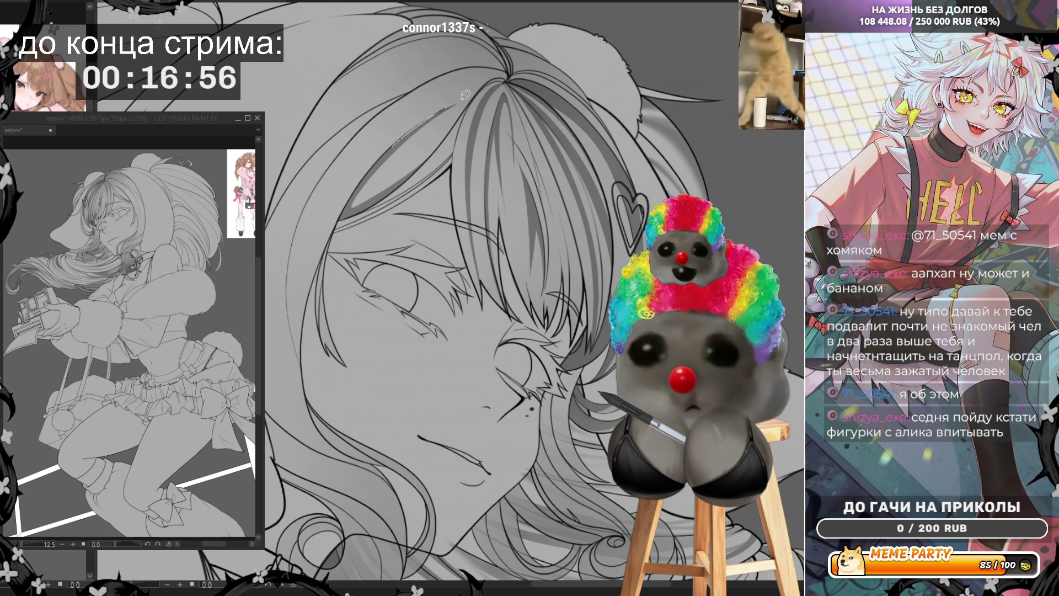
key(ctrl+z)
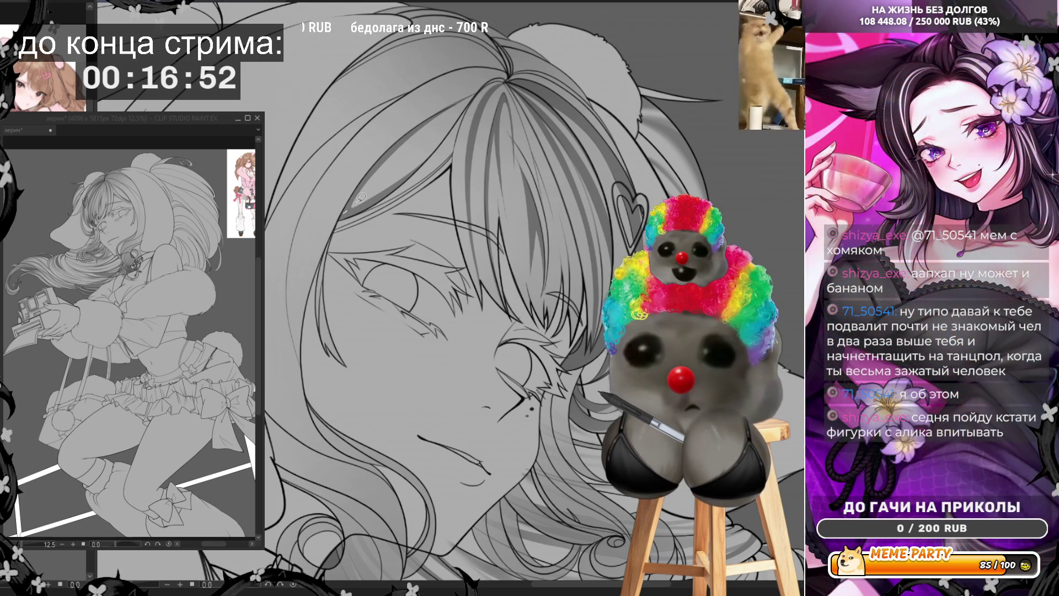
drag(459, 119, 351, 196)
key(ctrl+z)
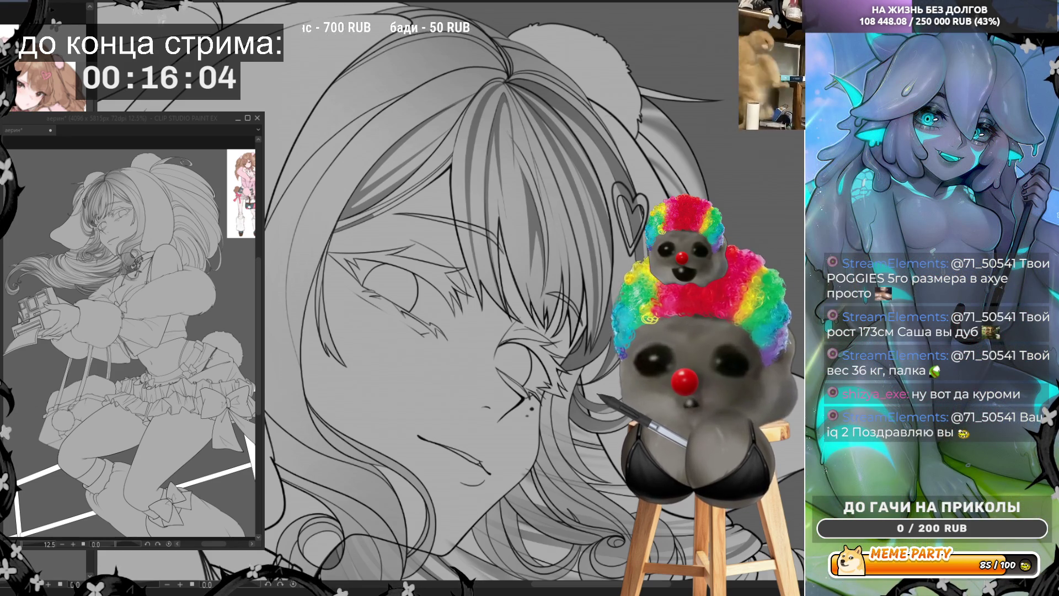
scroll(539, 257, down, 1)
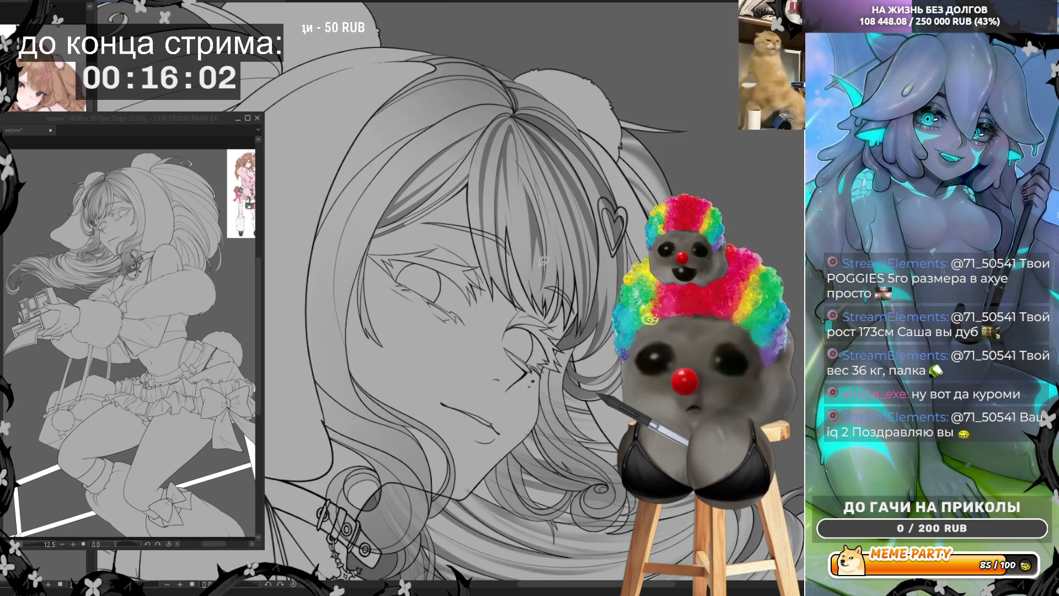
Rotate the view, then add a light strand line and a darker shaded band in the hair.
scroll(467, 154, up, 1)
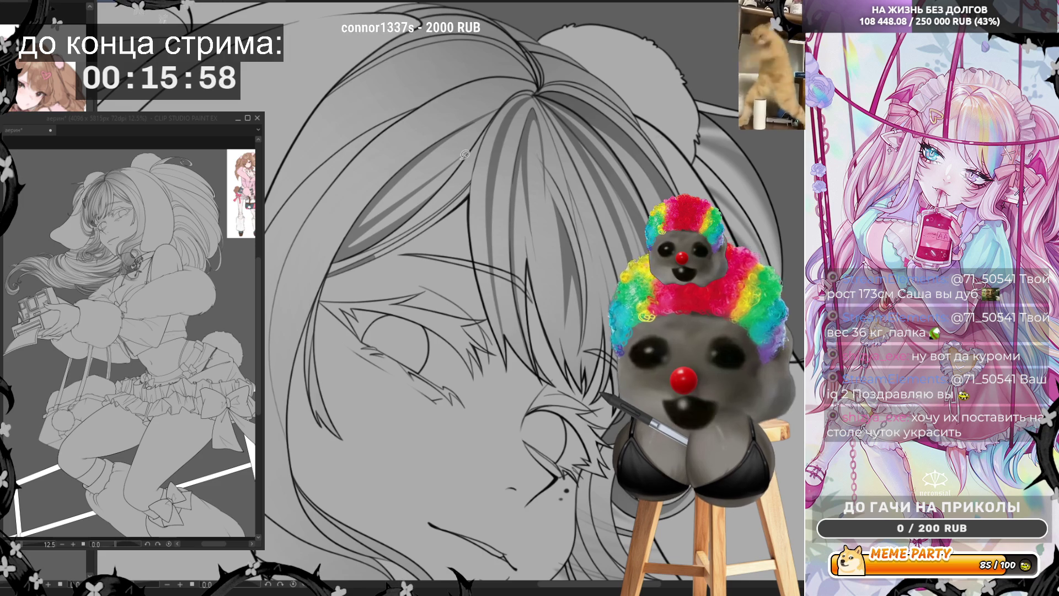
key(-)
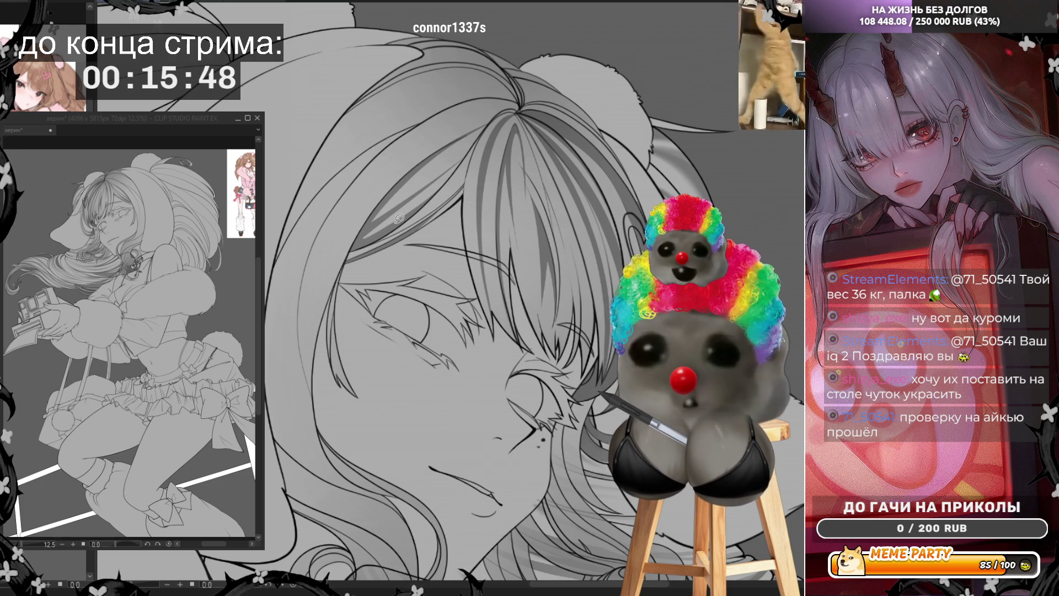
drag(466, 184, 402, 231)
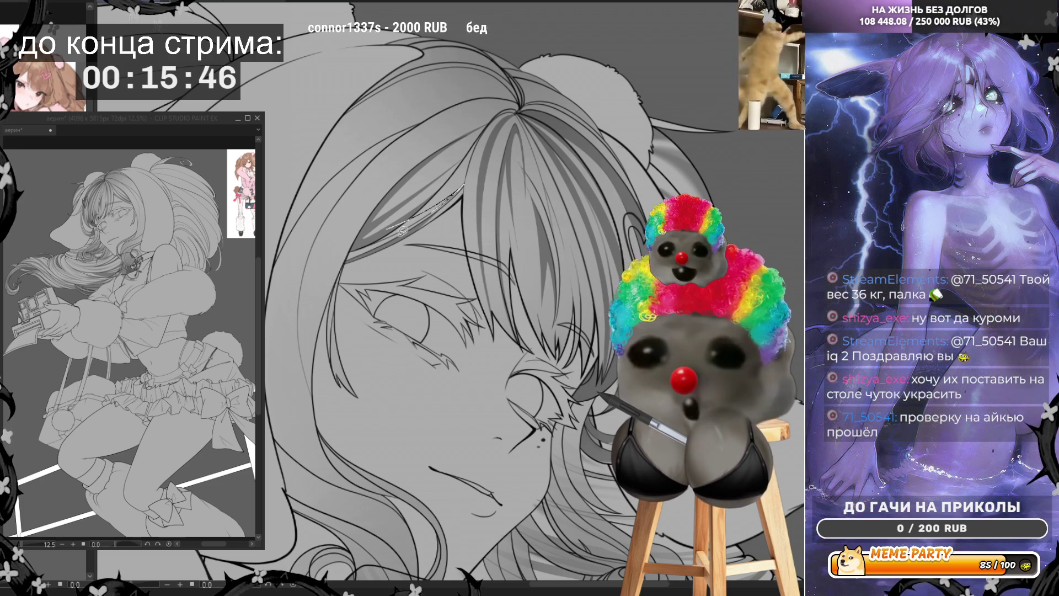
key(ctrl+z)
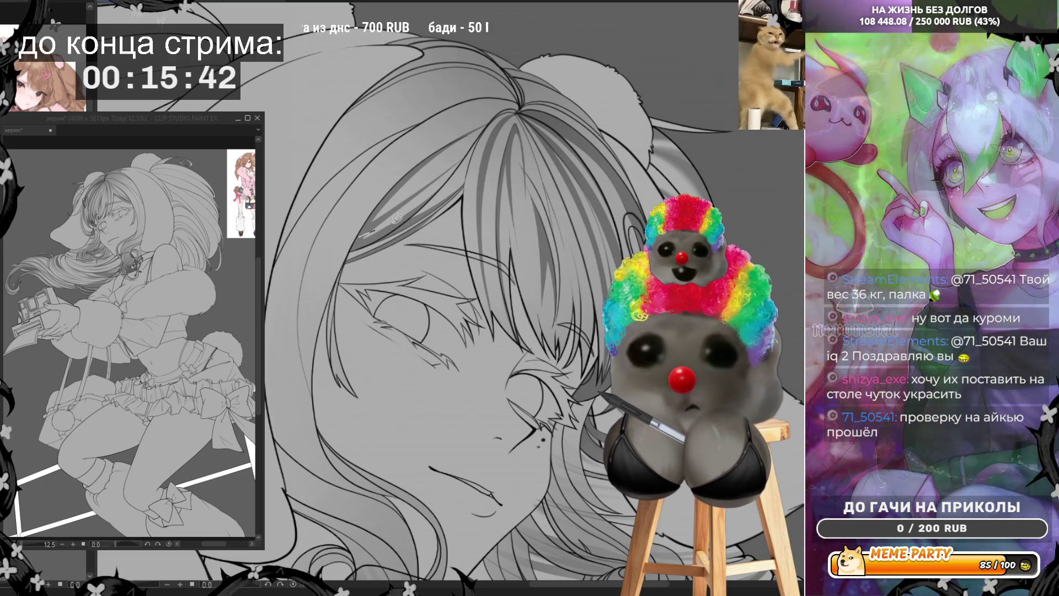
drag(368, 227, 422, 204)
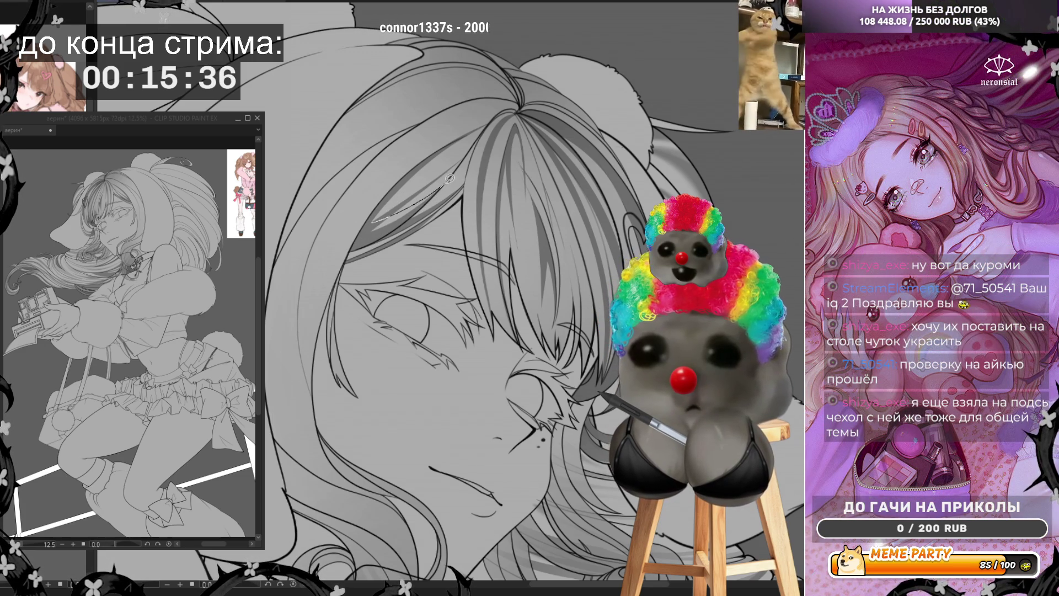
drag(435, 188, 377, 231)
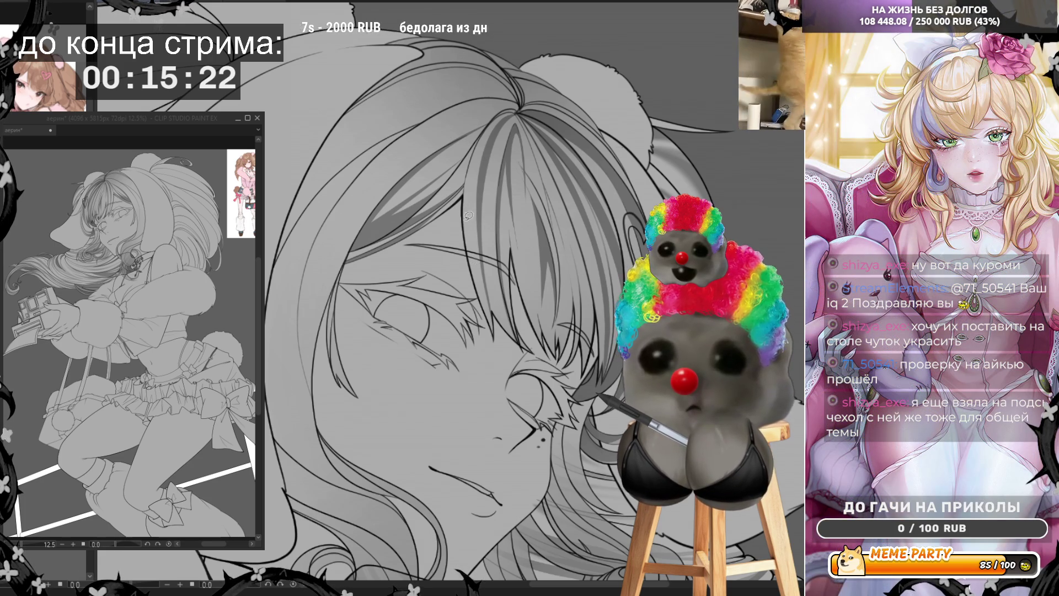
Add short thin vertical strand lines down the hair, discarding two failed attempts.
drag(463, 204, 462, 246)
key(ctrl+z)
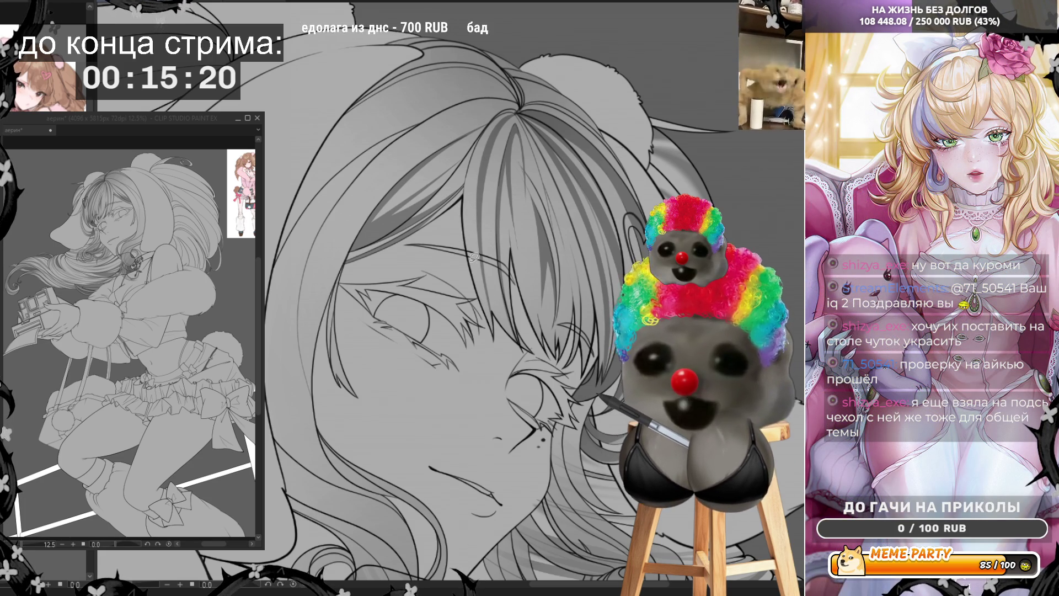
mouse_move(463, 202)
mouse_down()
mouse_move(486, 290)
mouse_move(515, 316)
mouse_up()
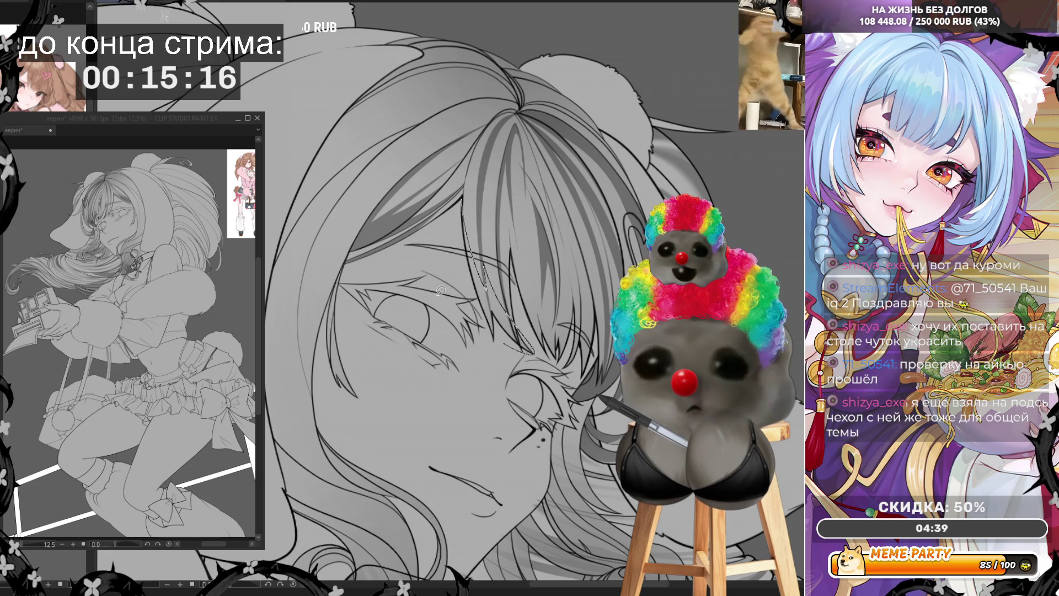
key(ctrl+z)
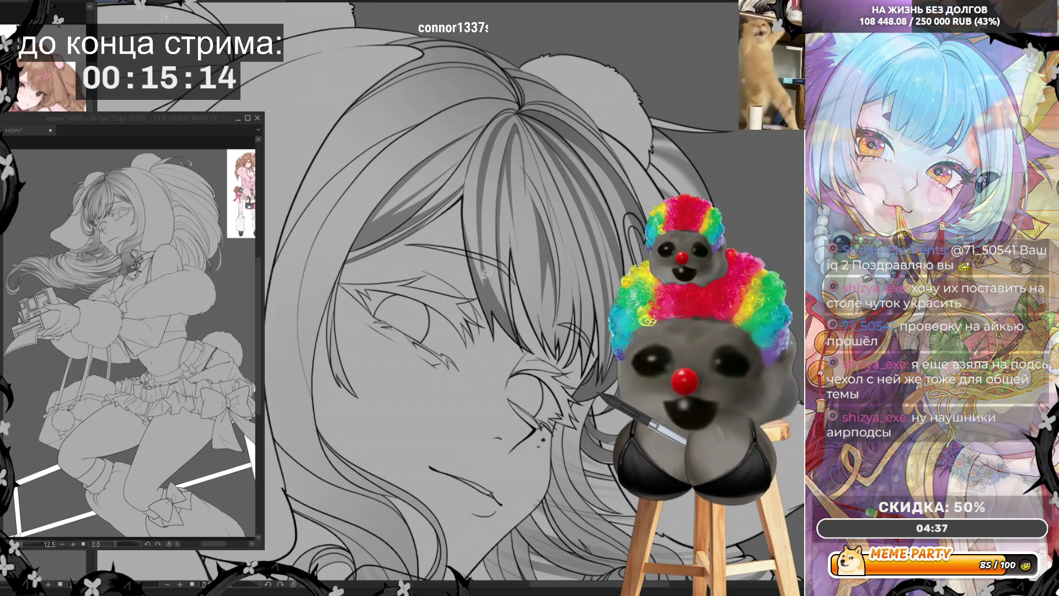
drag(484, 291, 486, 259)
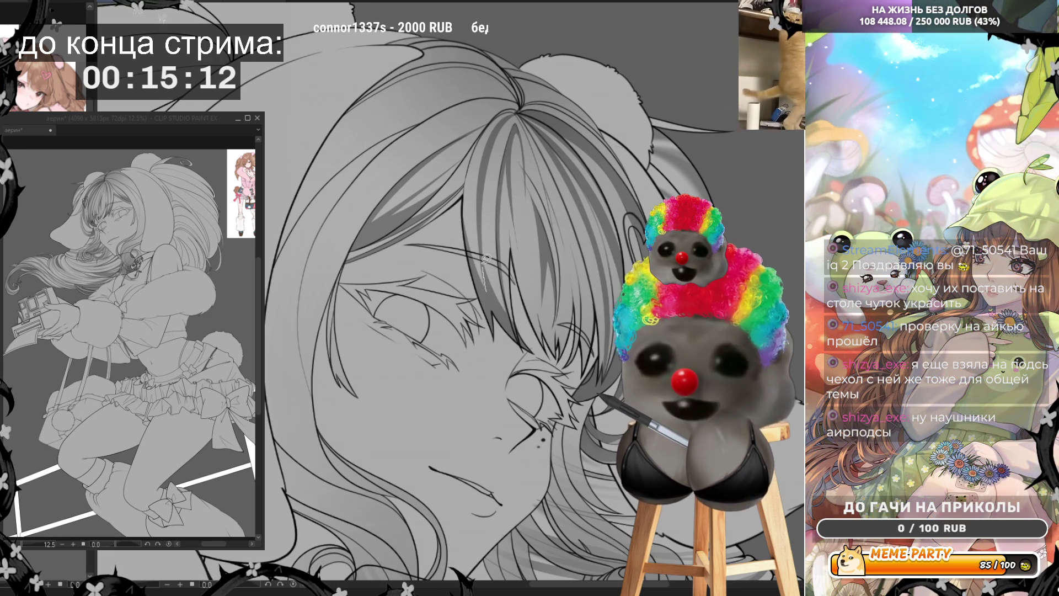
drag(503, 319, 501, 242)
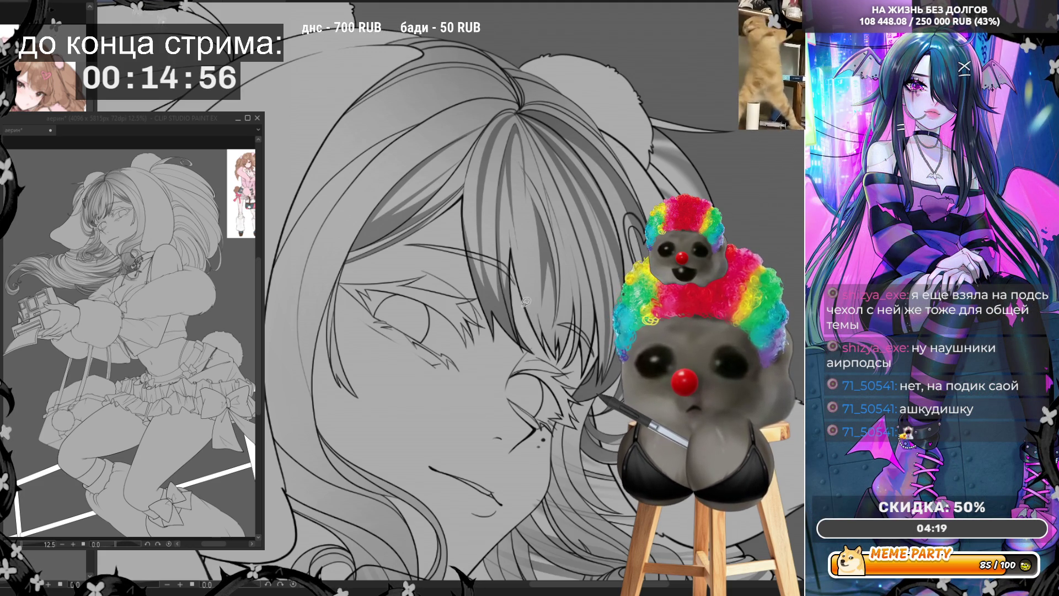
drag(512, 249, 560, 348)
key(ctrl+z)
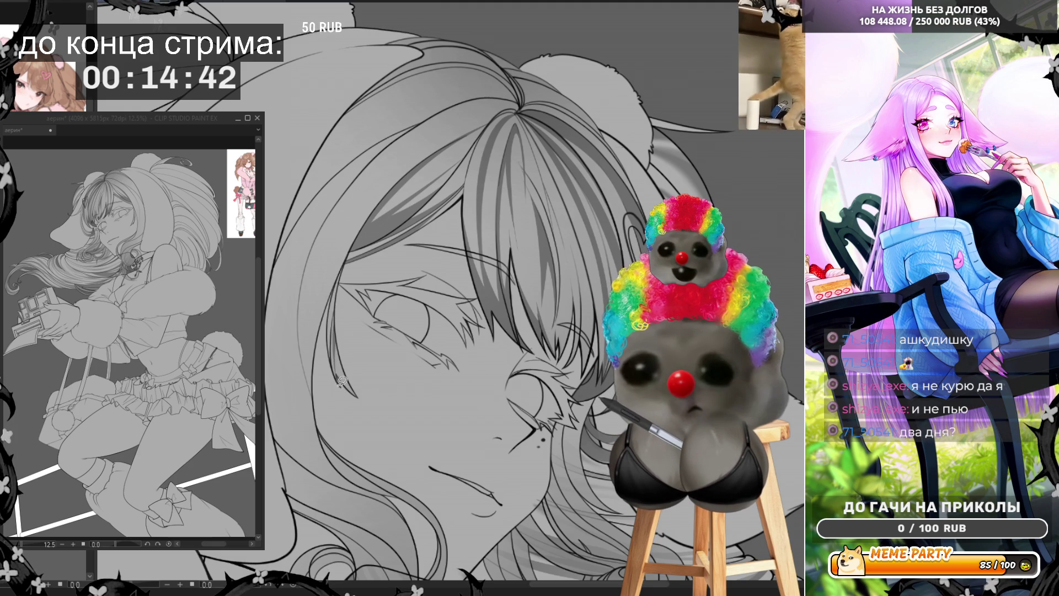
drag(345, 401, 336, 303)
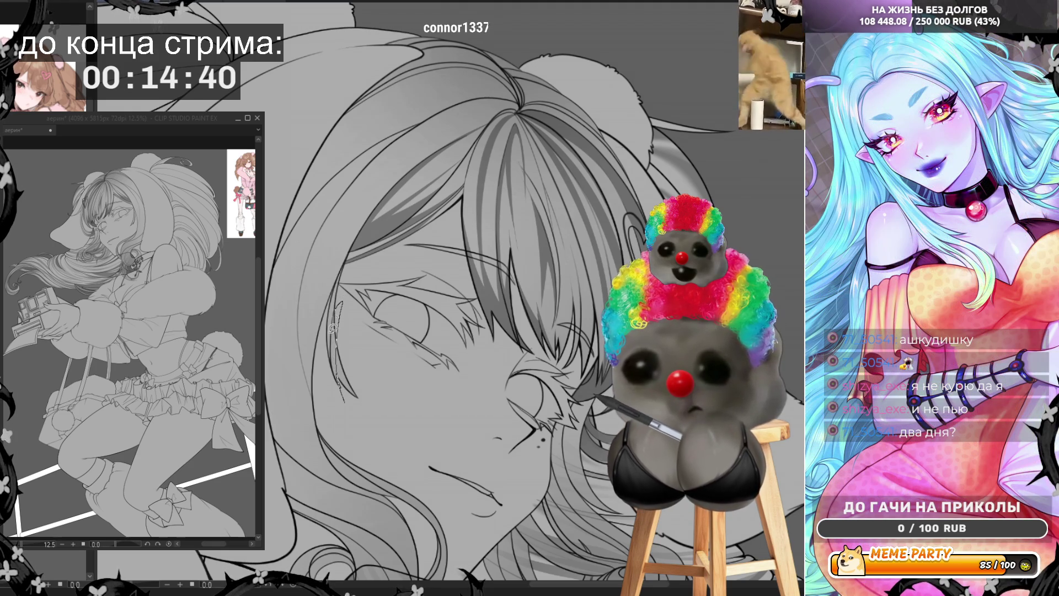
key(ctrl+z)
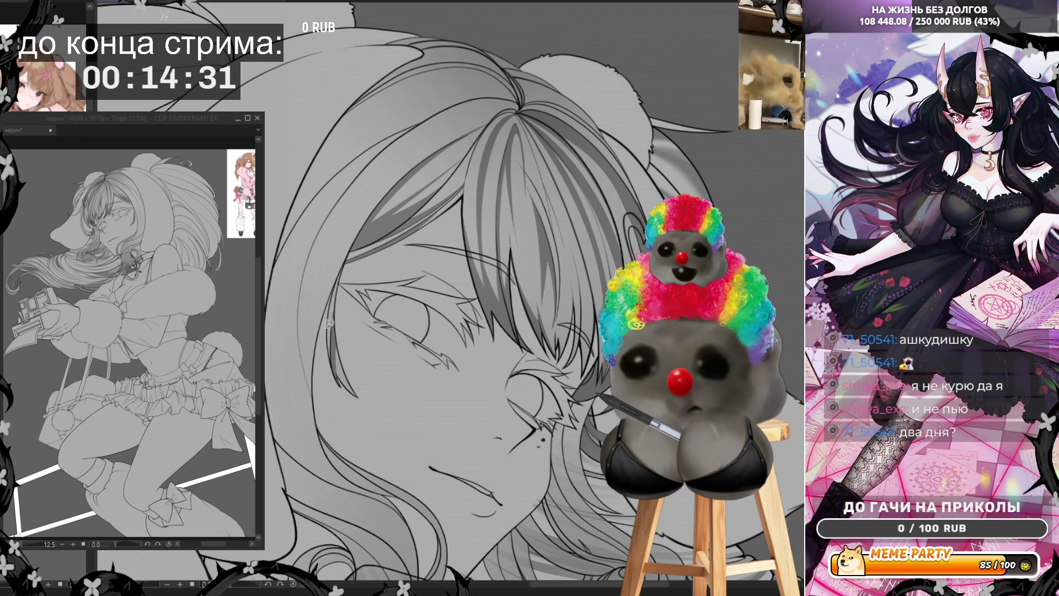
drag(323, 346, 330, 329)
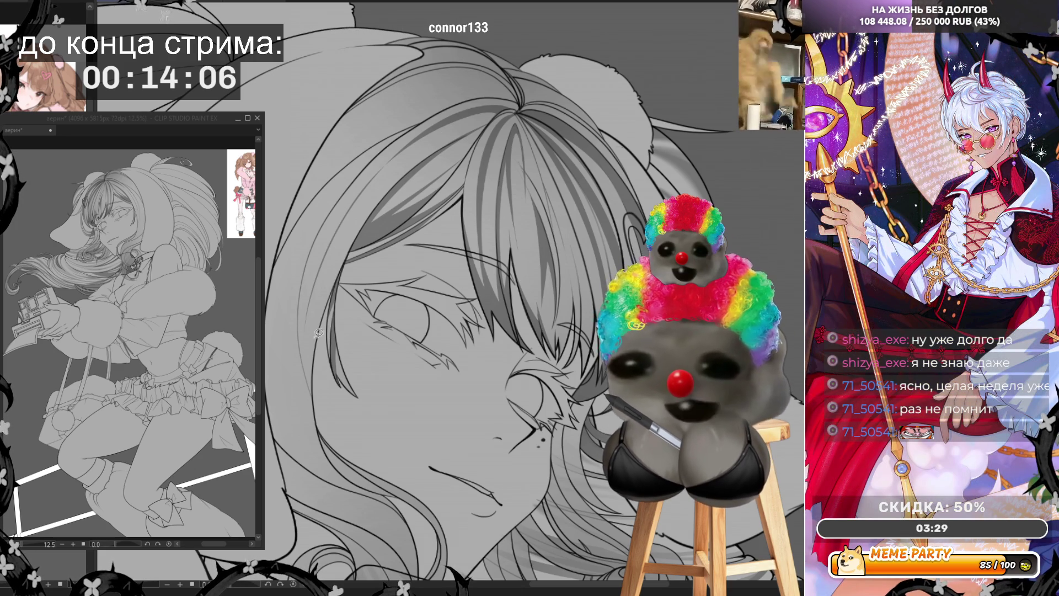
drag(314, 390, 305, 347)
key(ctrl+z)
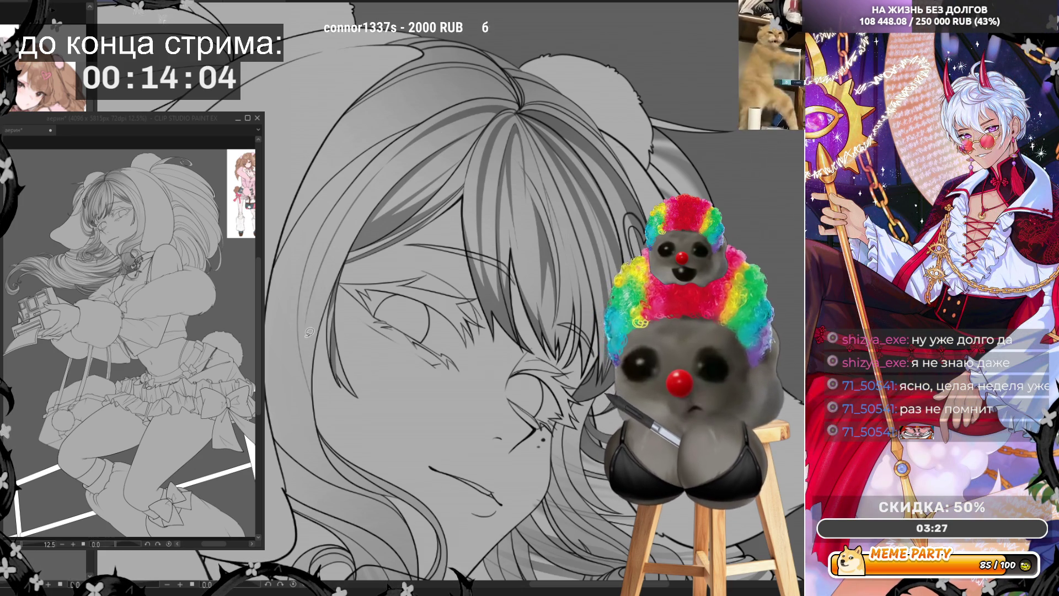
drag(324, 260, 309, 362)
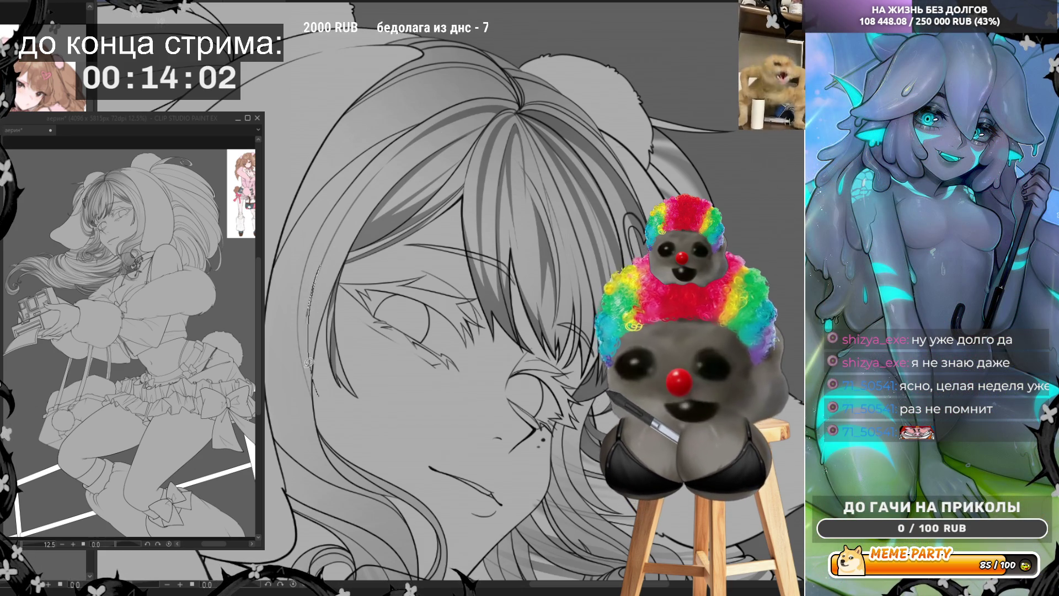
key(ctrl+z)
key(ctrl+z)
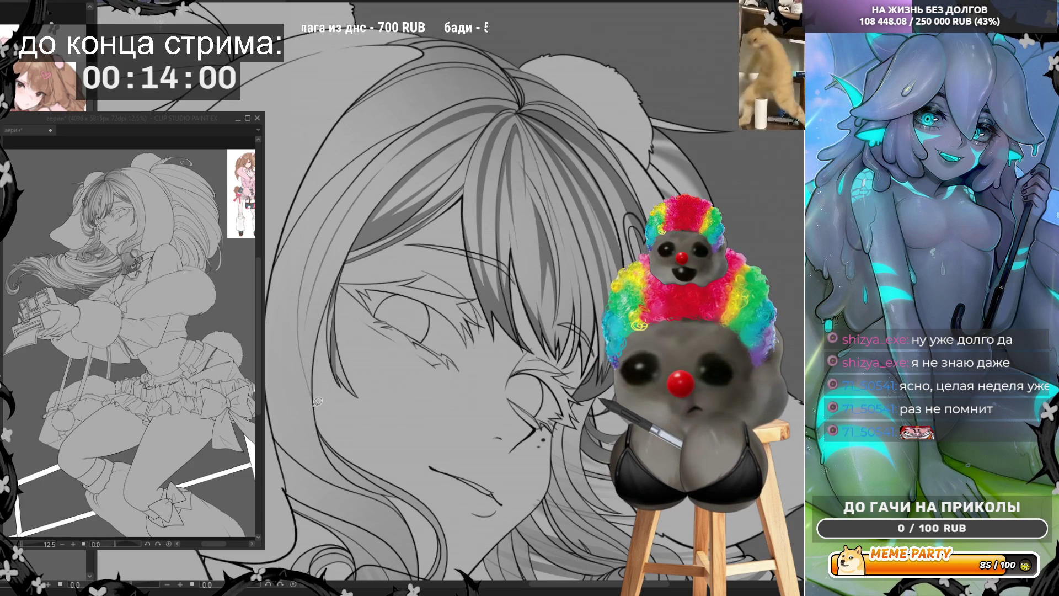
drag(314, 408, 346, 213)
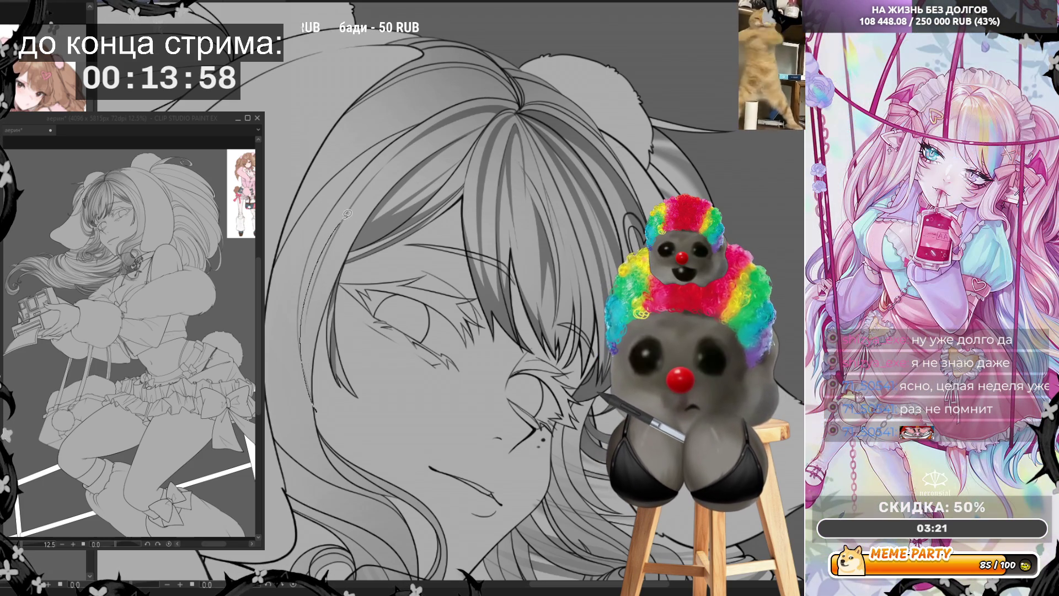
key(ctrl+z)
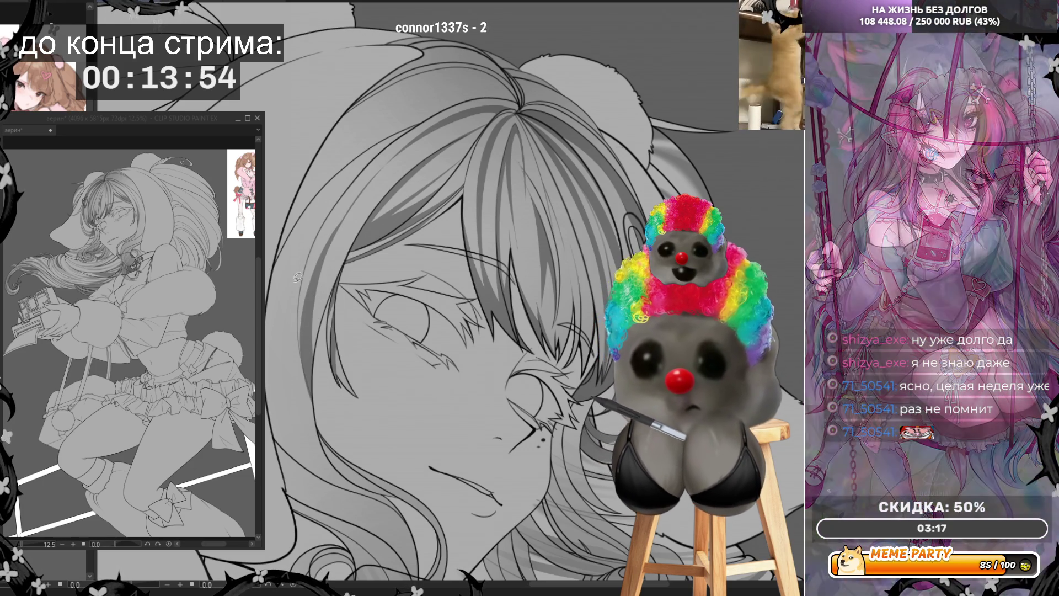
drag(337, 225, 409, 156)
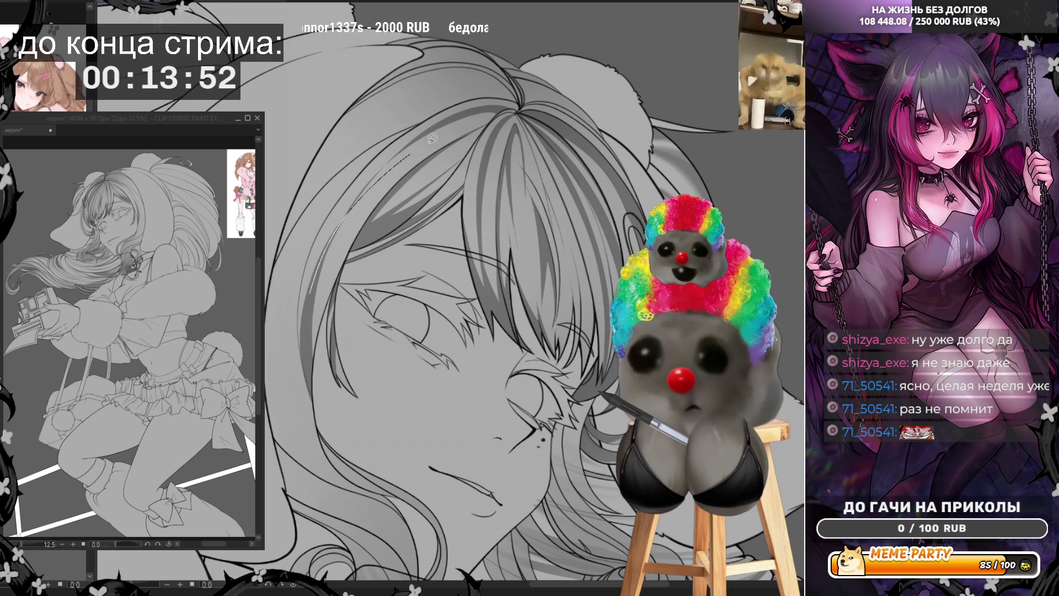
drag(478, 123, 475, 126)
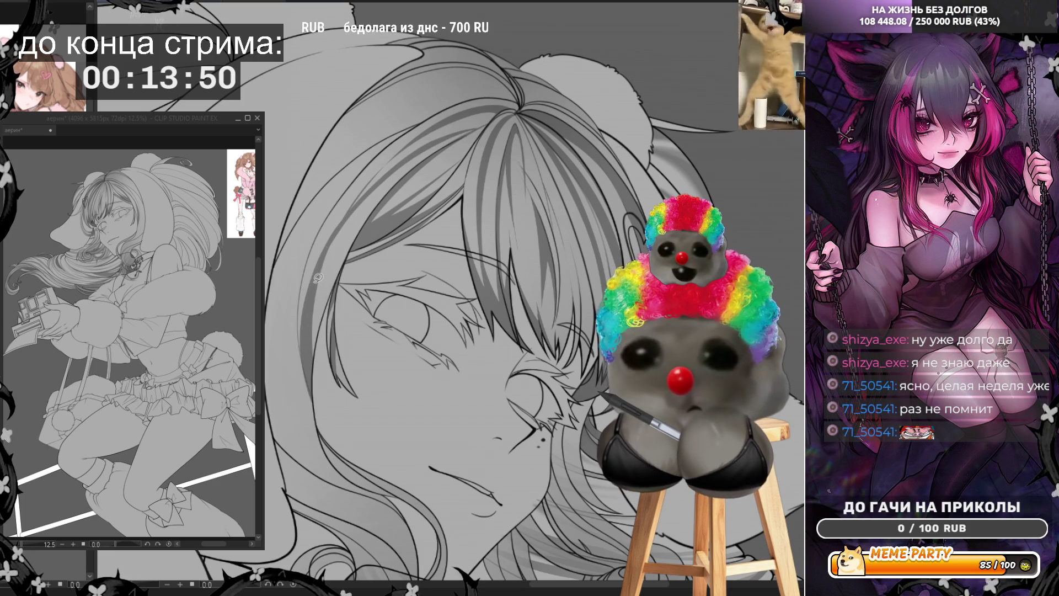
key(ctrl+z)
drag(323, 256, 463, 128)
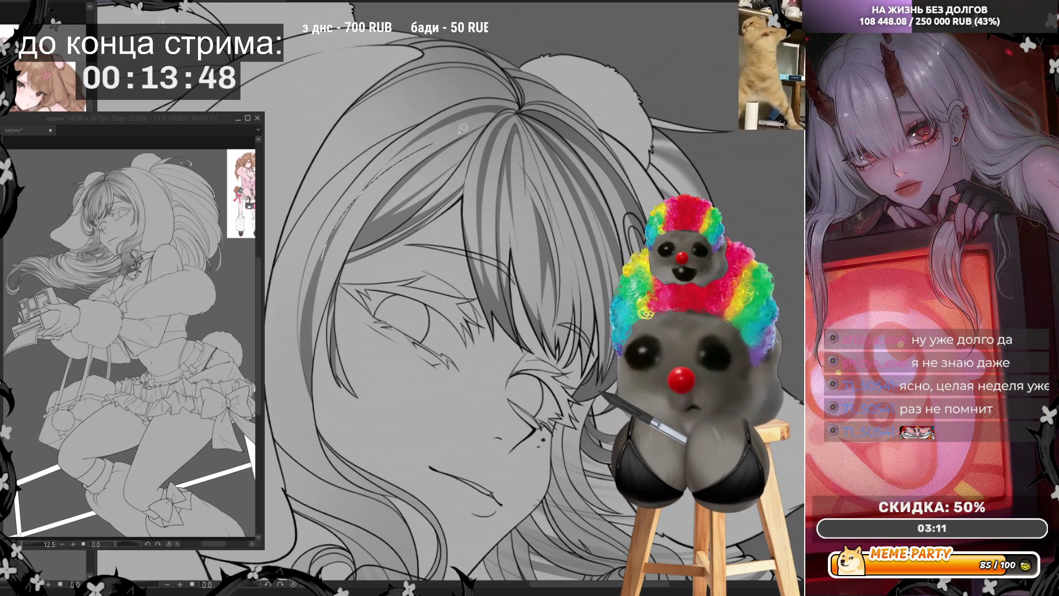
key(ctrl+z)
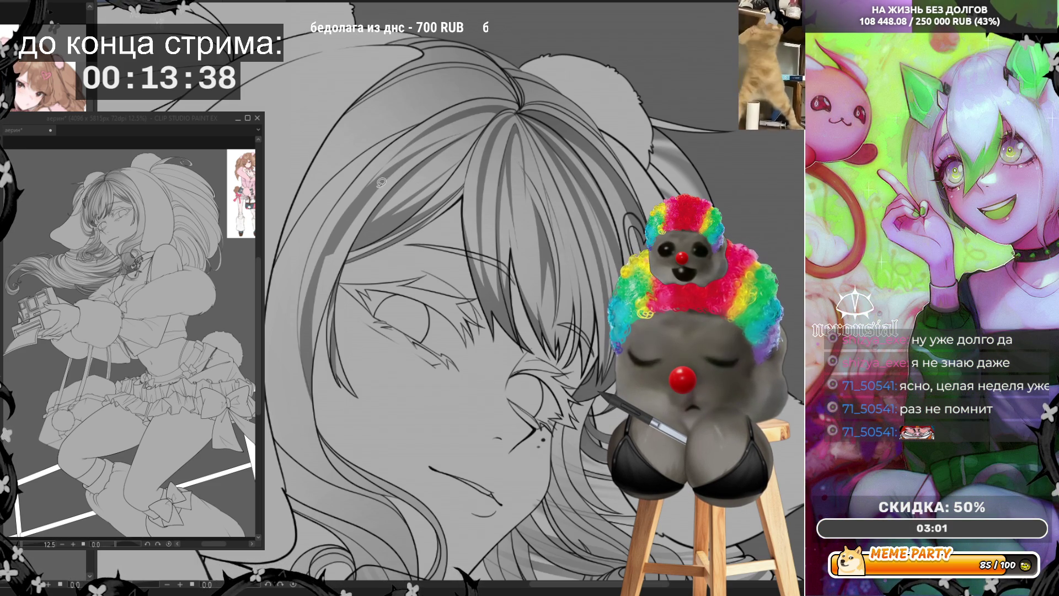
mouse_move(323, 260)
mouse_down()
mouse_move(352, 204)
mouse_move(480, 126)
mouse_up()
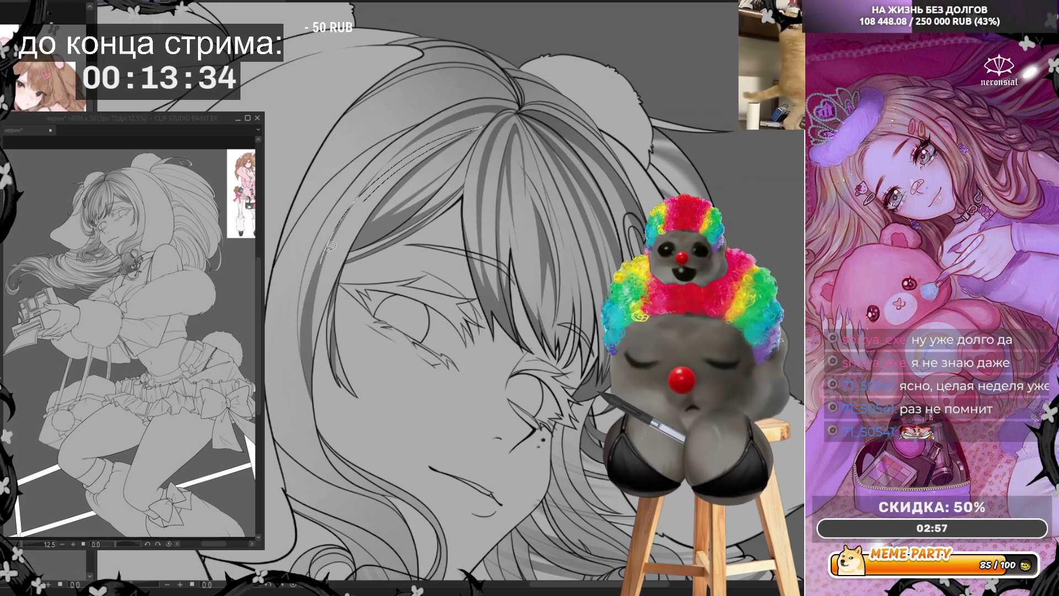
key(ctrl+z)
scroll(327, 210, down, 5)
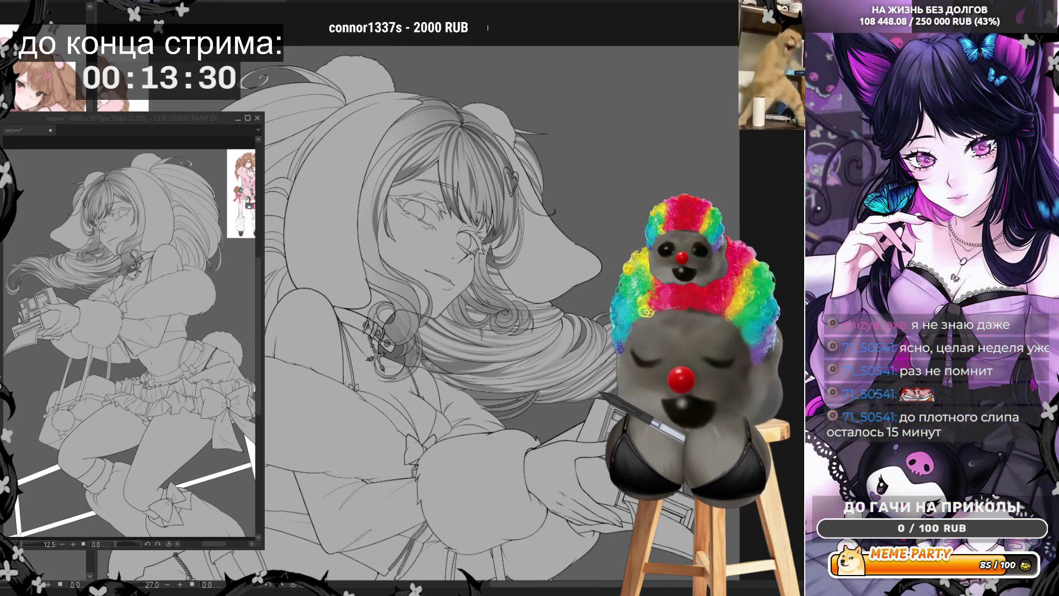
key(h)
scroll(579, 176, up, 3)
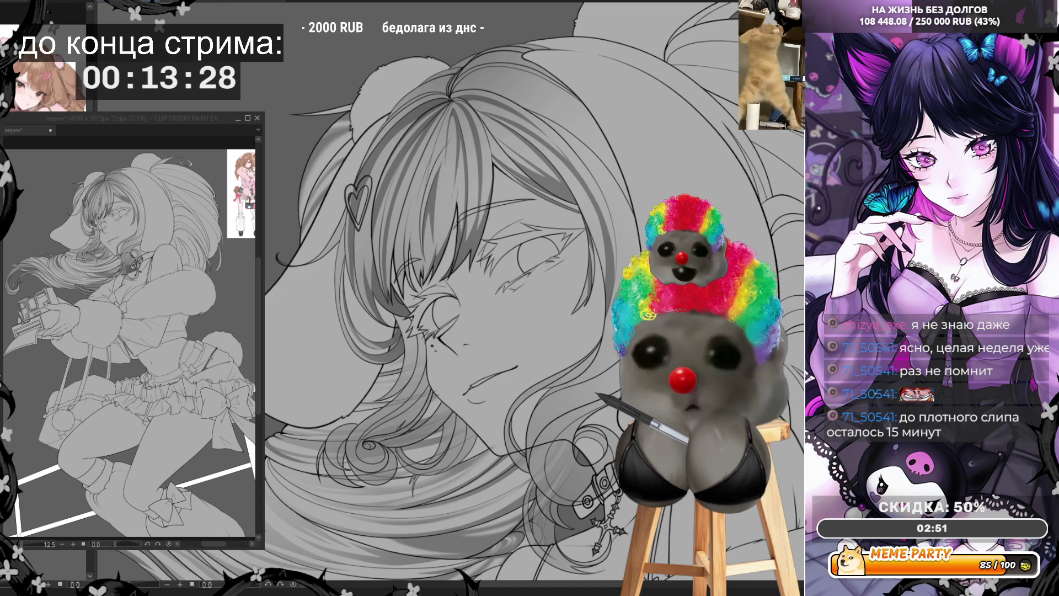
key(h)
scroll(499, 361, down, 3)
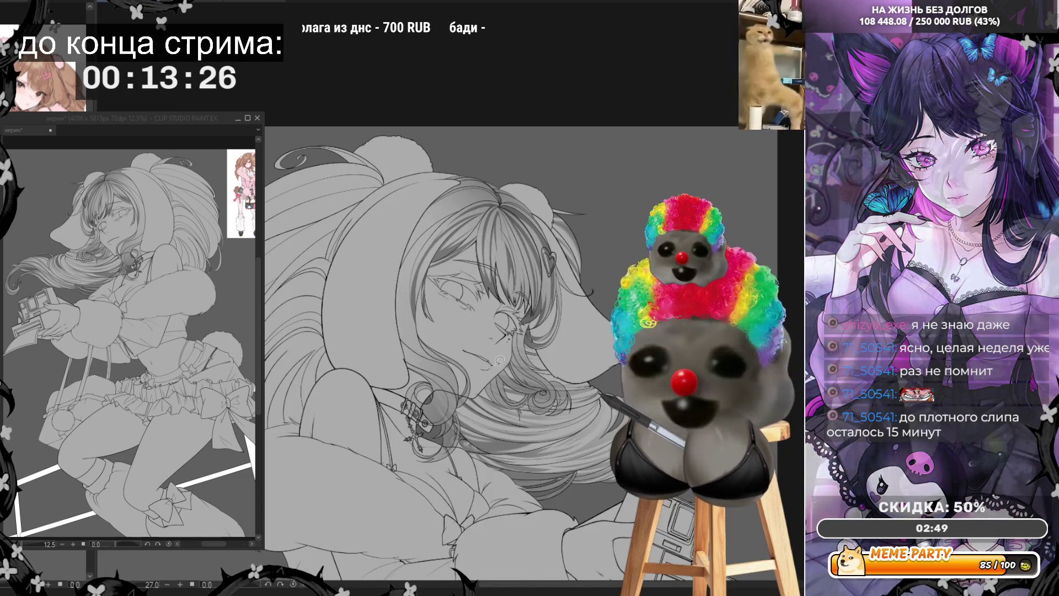
scroll(472, 207, up, 3)
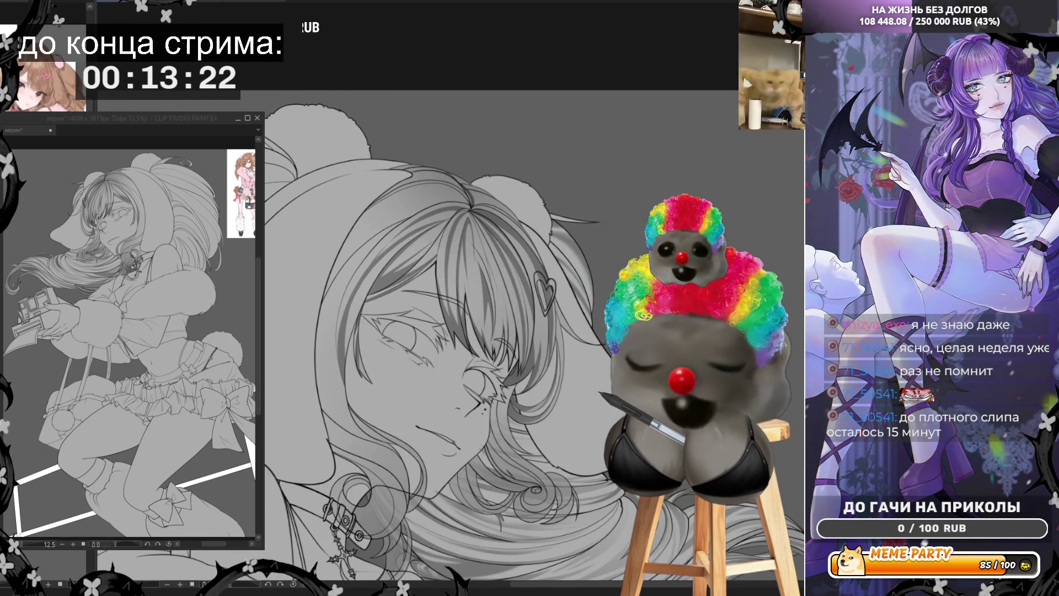
scroll(488, 208, down, 2)
scroll(355, 392, up, 1)
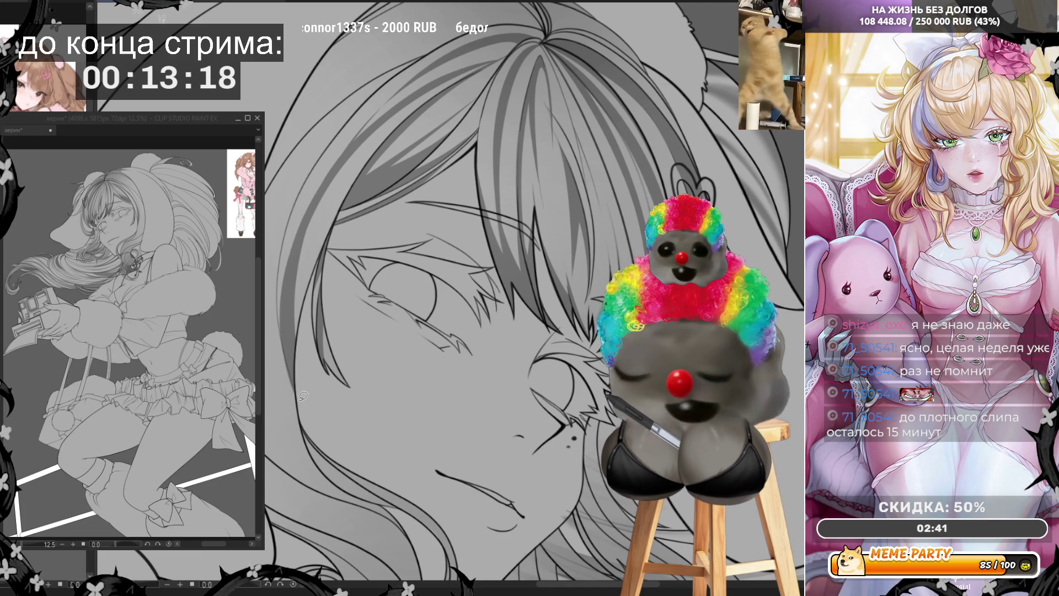
Discard a short lower-hair line, then trace thin lines along the outer hair edge and top.
drag(301, 405, 279, 340)
key(ctrl+z)
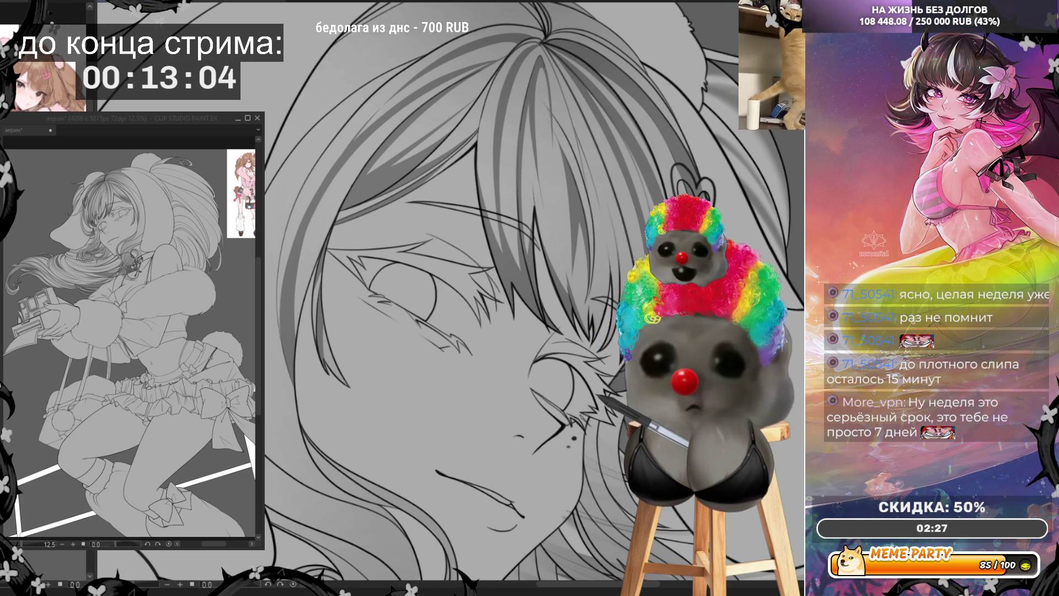
scroll(452, 317, down, 1)
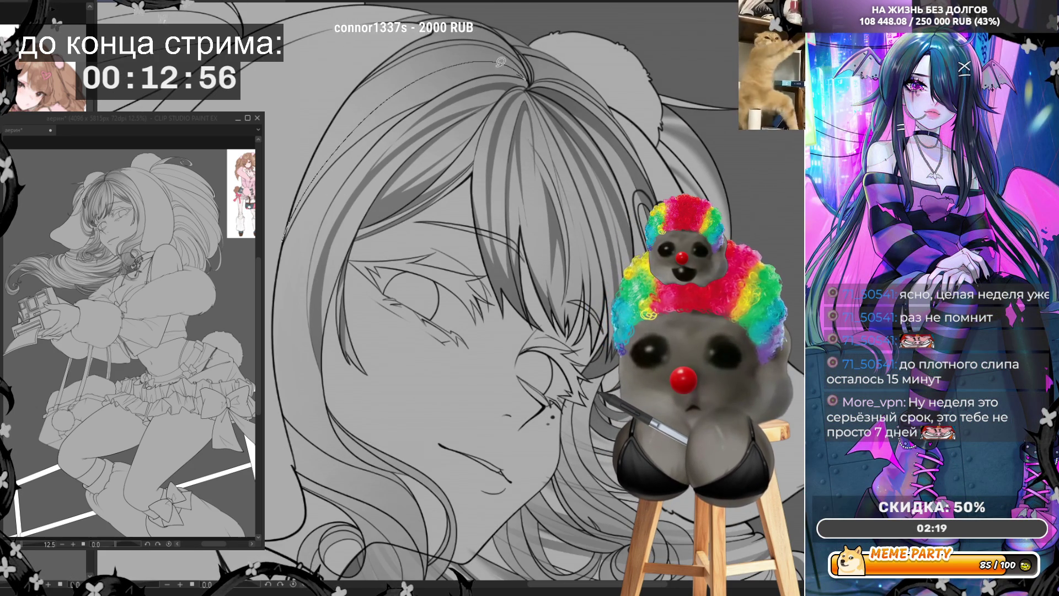
drag(402, 92, 323, 167)
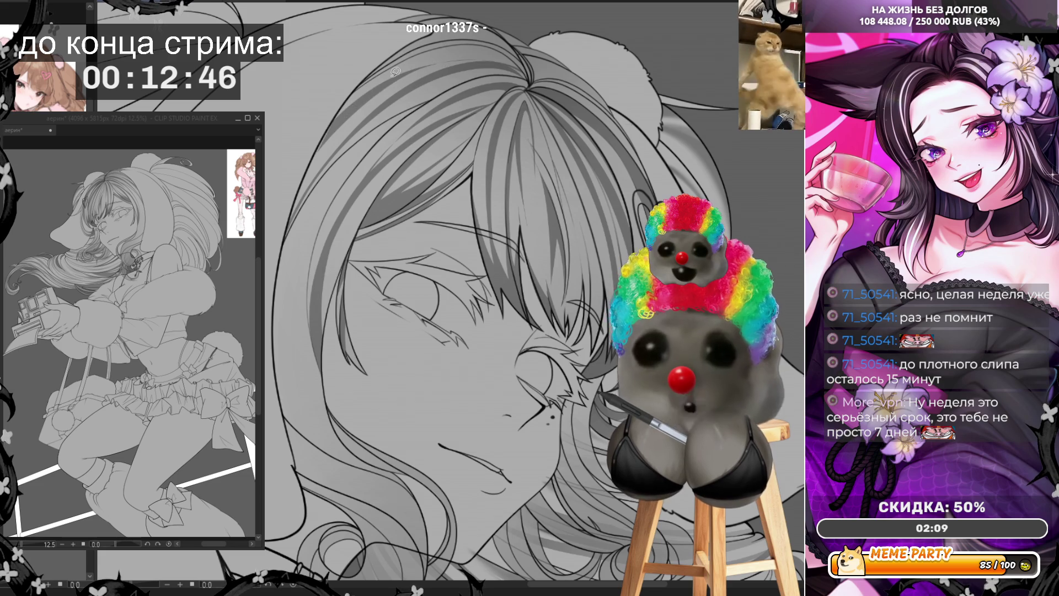
mouse_move(308, 172)
mouse_down()
mouse_move(352, 113)
mouse_move(441, 67)
mouse_move(512, 69)
mouse_up()
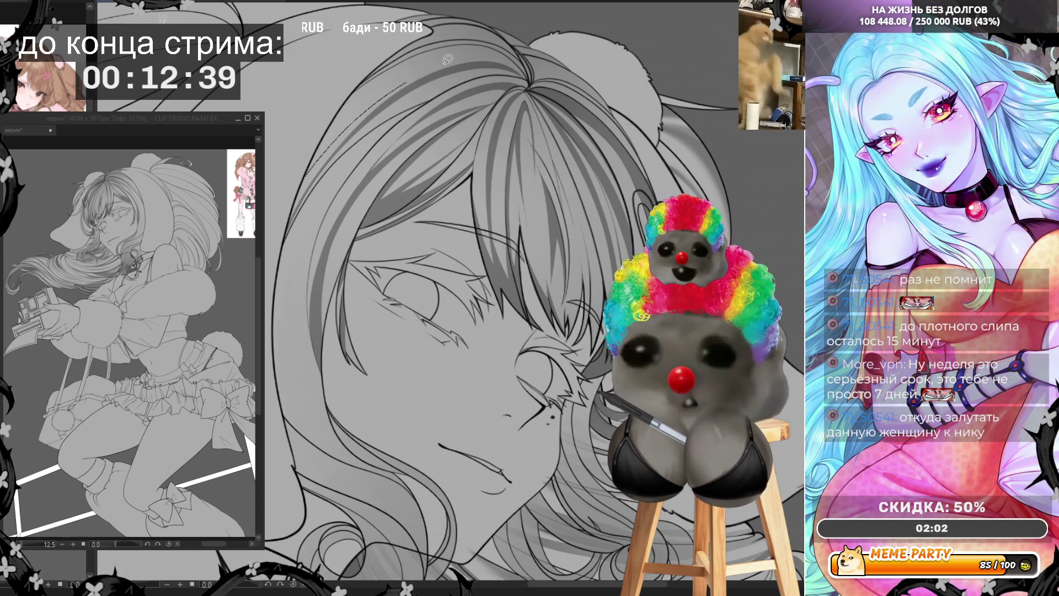
drag(454, 66, 491, 65)
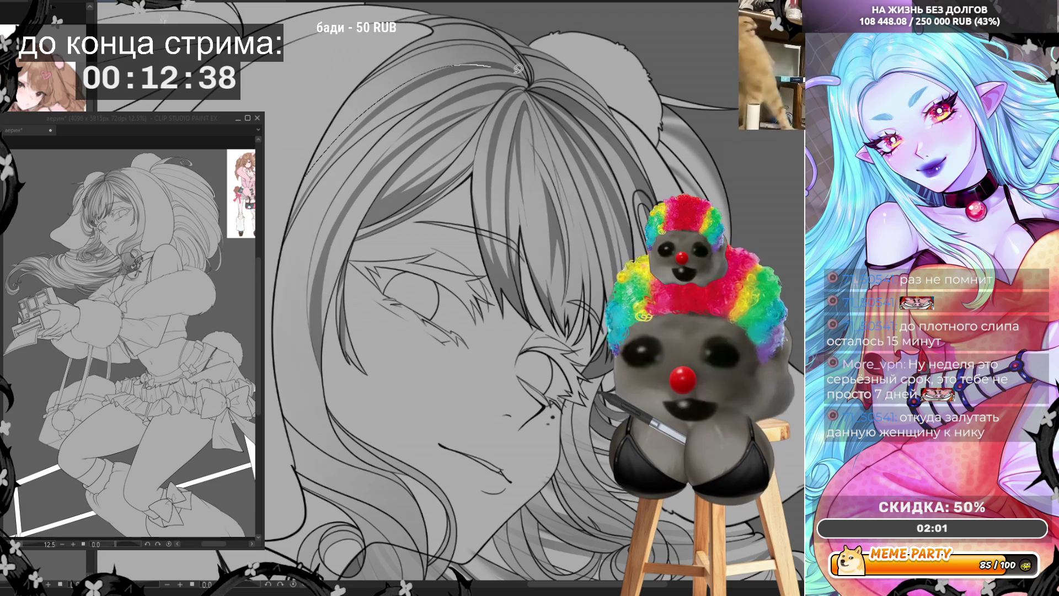
Add a crown stroke and redraw the left hair outline line downward.
mouse_move(386, 83)
mouse_down()
mouse_move(309, 176)
mouse_move(322, 152)
mouse_up()
key(ctrl+z)
drag(482, 59, 522, 75)
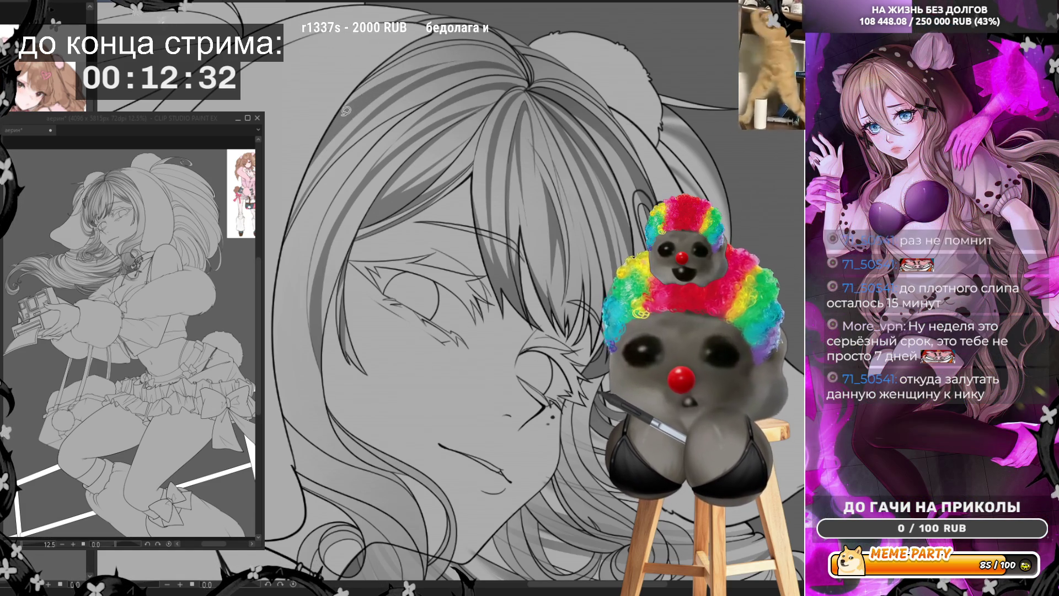
drag(308, 167, 351, 120)
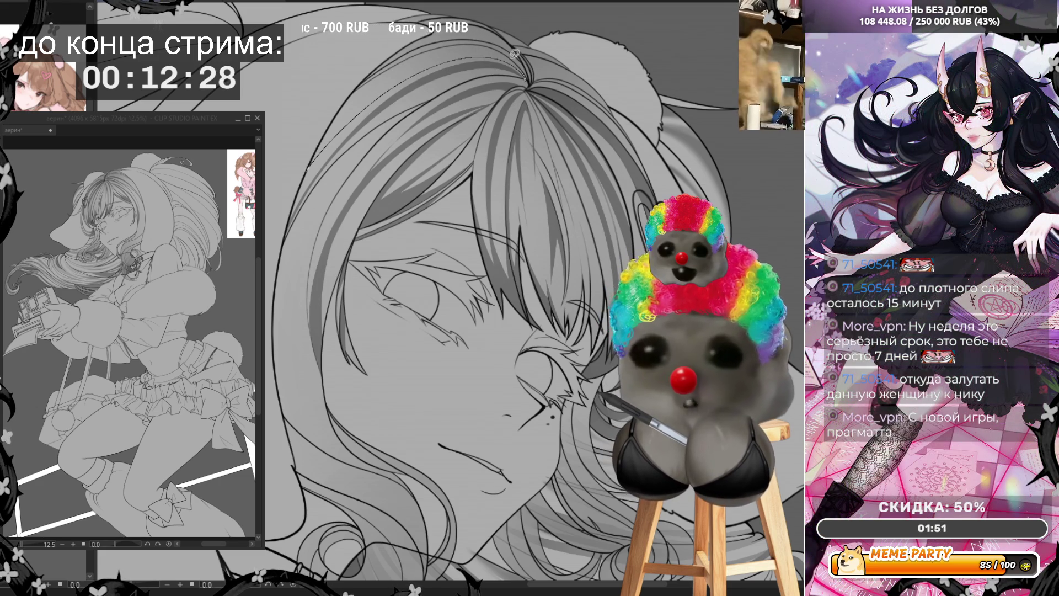
mouse_move(385, 75)
mouse_down()
mouse_move(343, 105)
mouse_move(318, 160)
mouse_up()
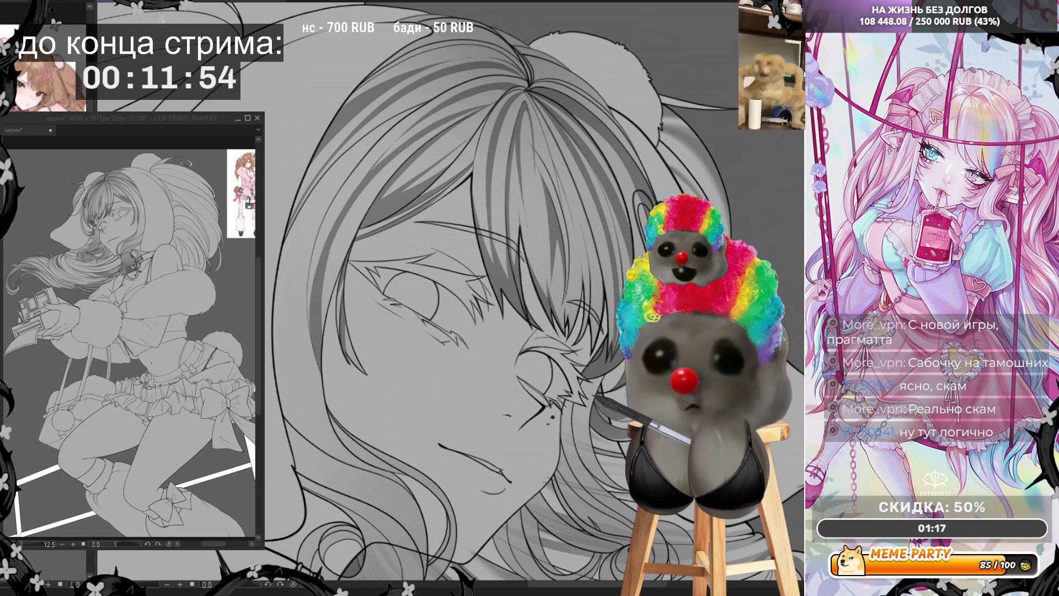
scroll(541, 263, down, 2)
Add a thin strand across the hair near the crown, discarding three rejected strokes.
scroll(542, 263, up, 1)
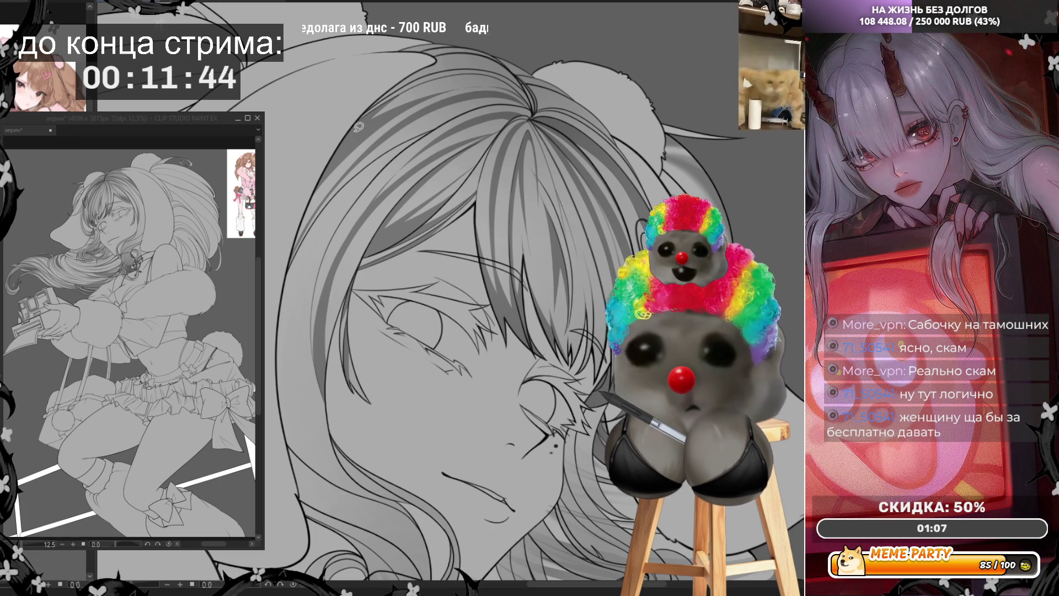
drag(362, 135, 410, 98)
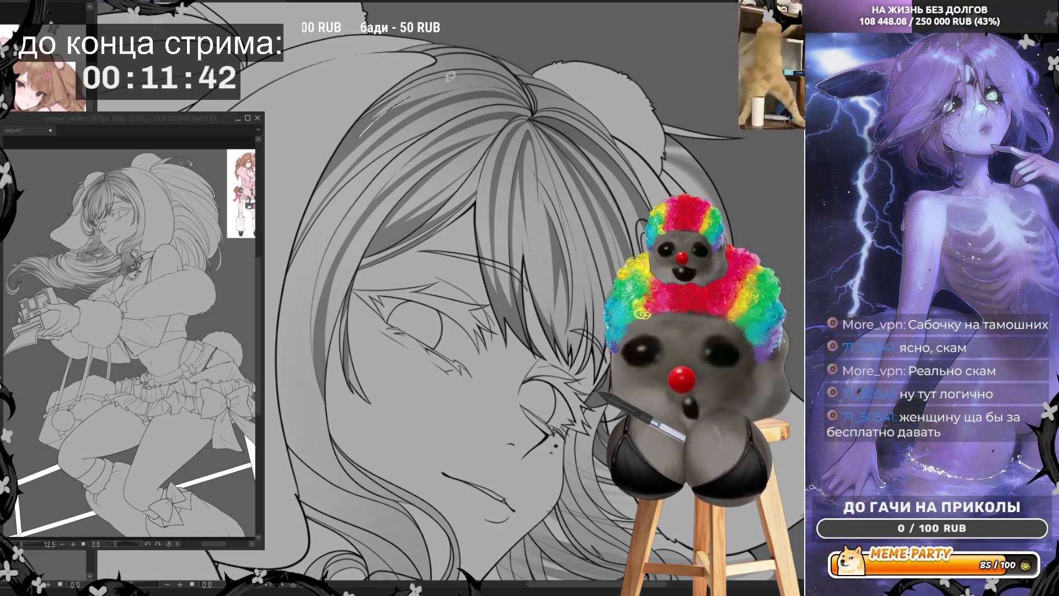
key(ctrl+z)
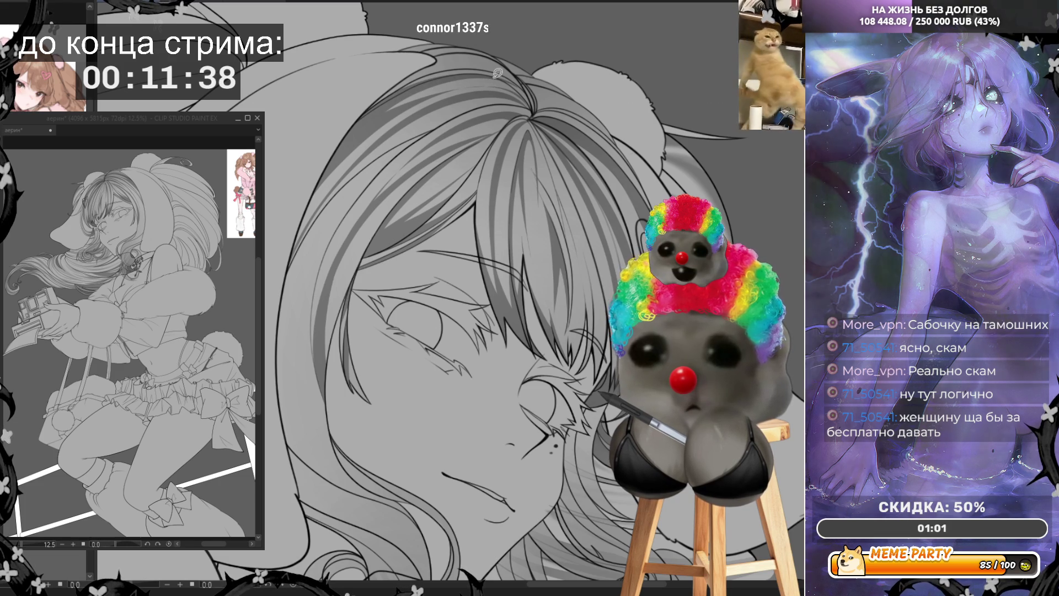
drag(498, 75, 527, 95)
key(ctrl+z)
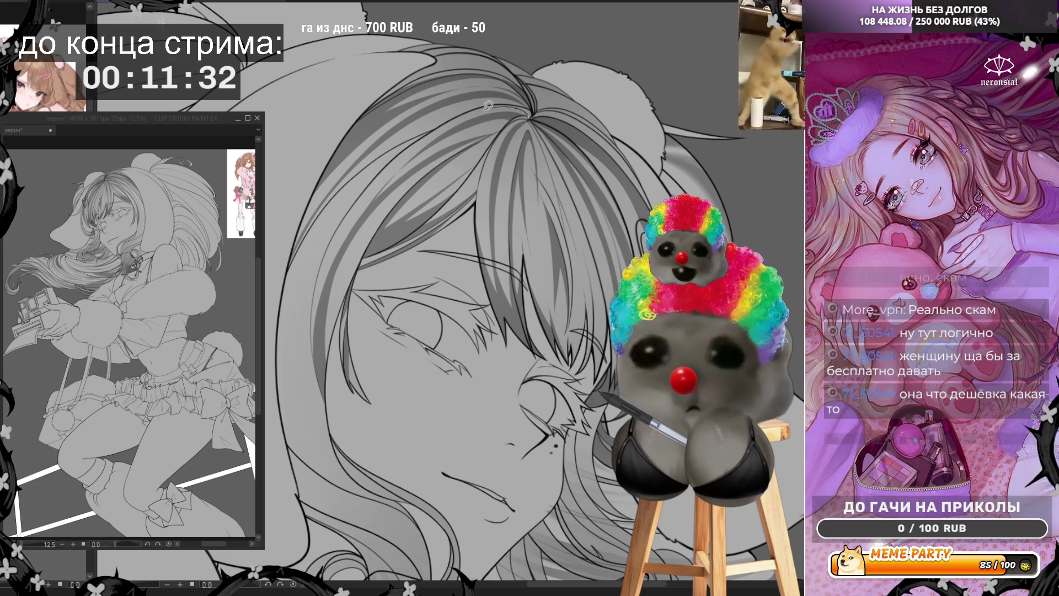
drag(530, 116, 483, 110)
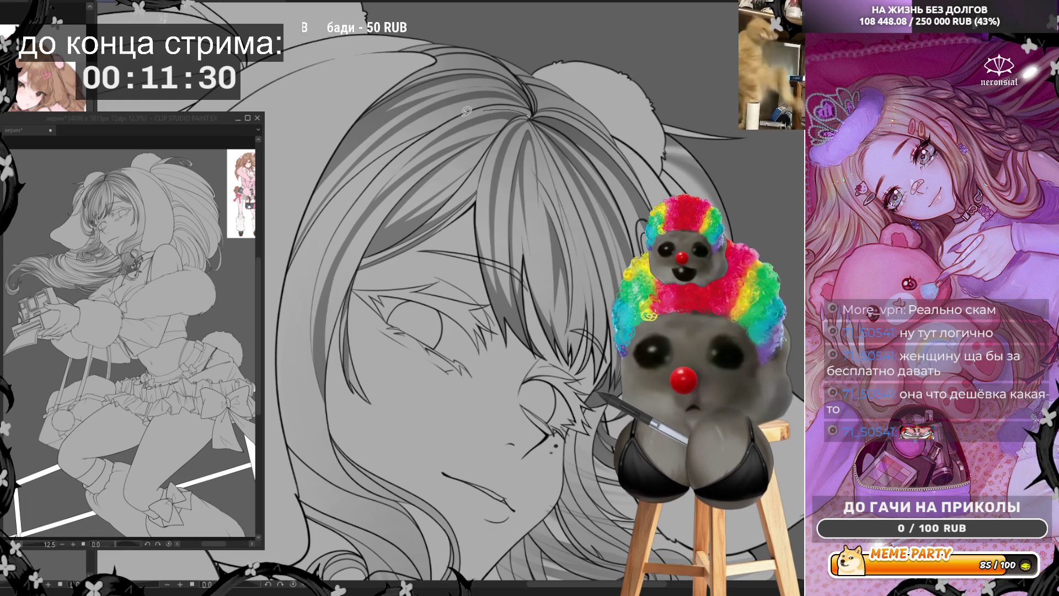
drag(403, 157, 531, 108)
key(ctrl+z)
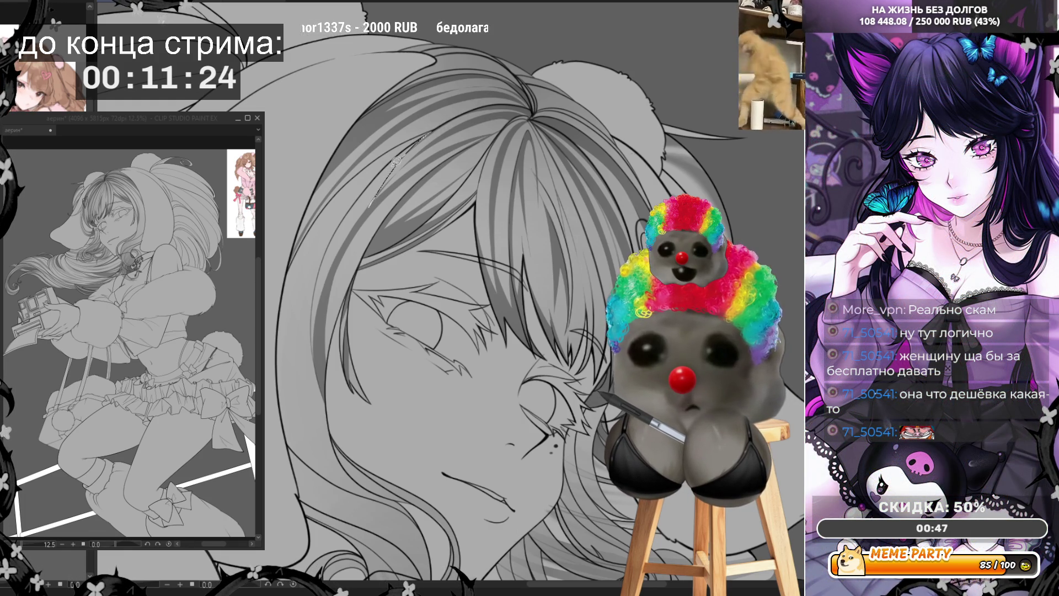
Draw thin strands up the bangs and a white highlight line, then mirror the view.
drag(444, 121, 408, 148)
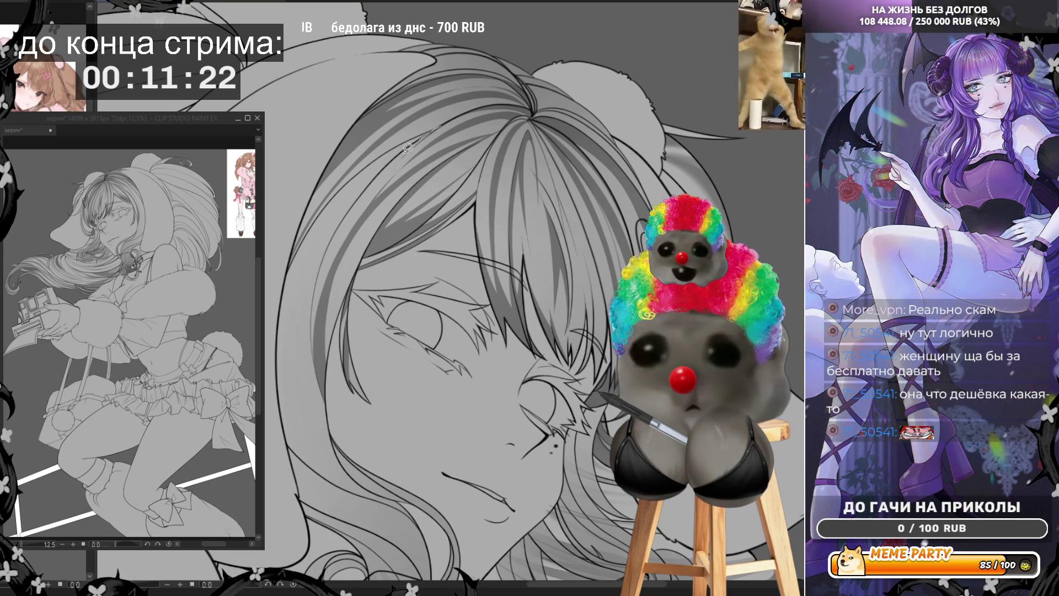
drag(368, 207, 461, 112)
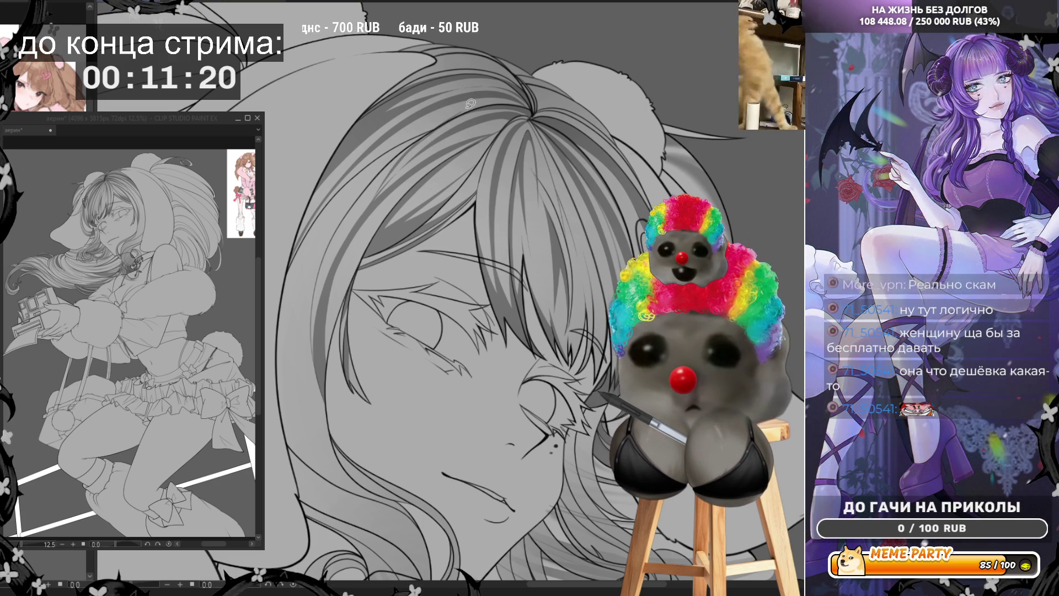
drag(355, 230, 447, 118)
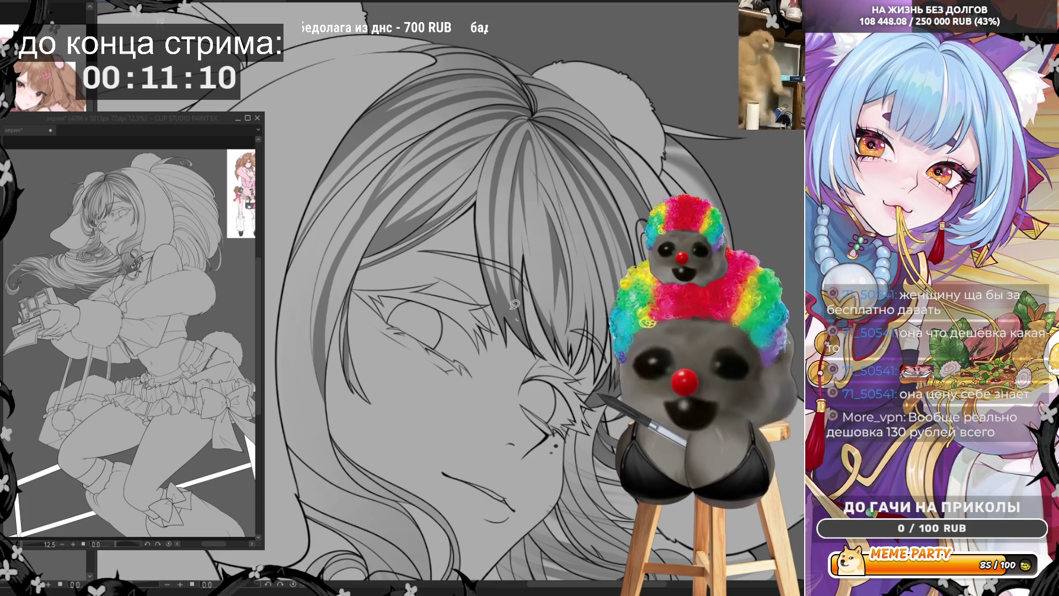
drag(495, 183, 514, 316)
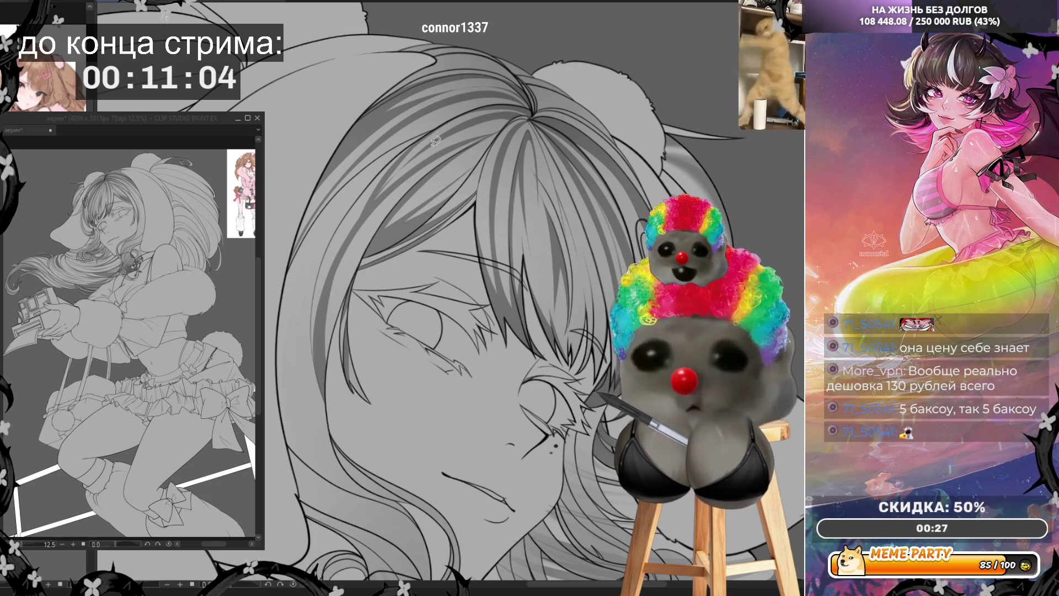
key(h)
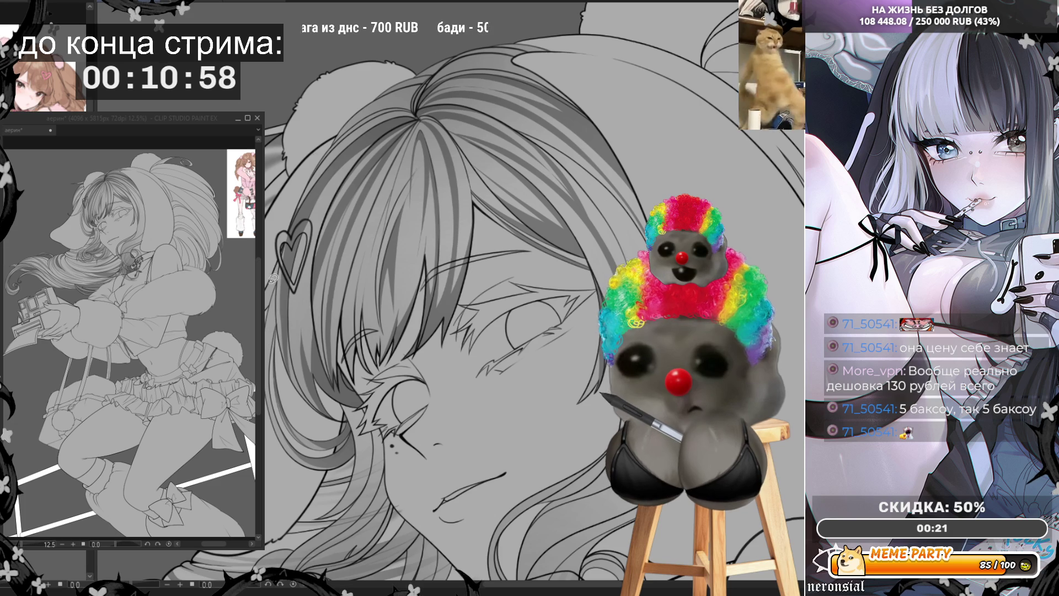
Draw fine strand lines near the face and through the bangs toward the eye, redrawing one more cleanly.
drag(267, 325, 291, 377)
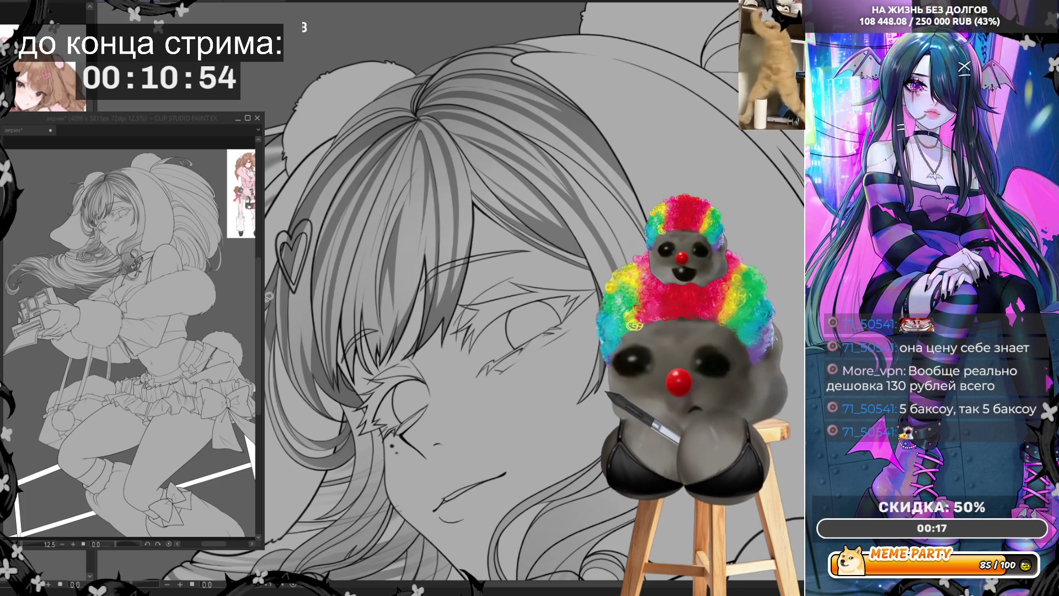
drag(267, 305, 282, 281)
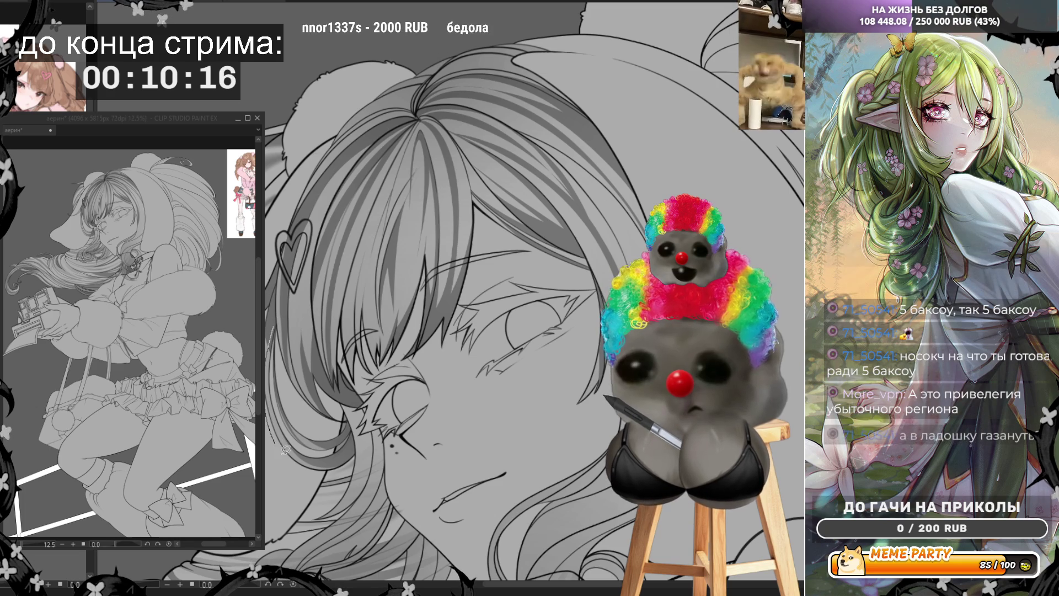
drag(284, 452, 274, 359)
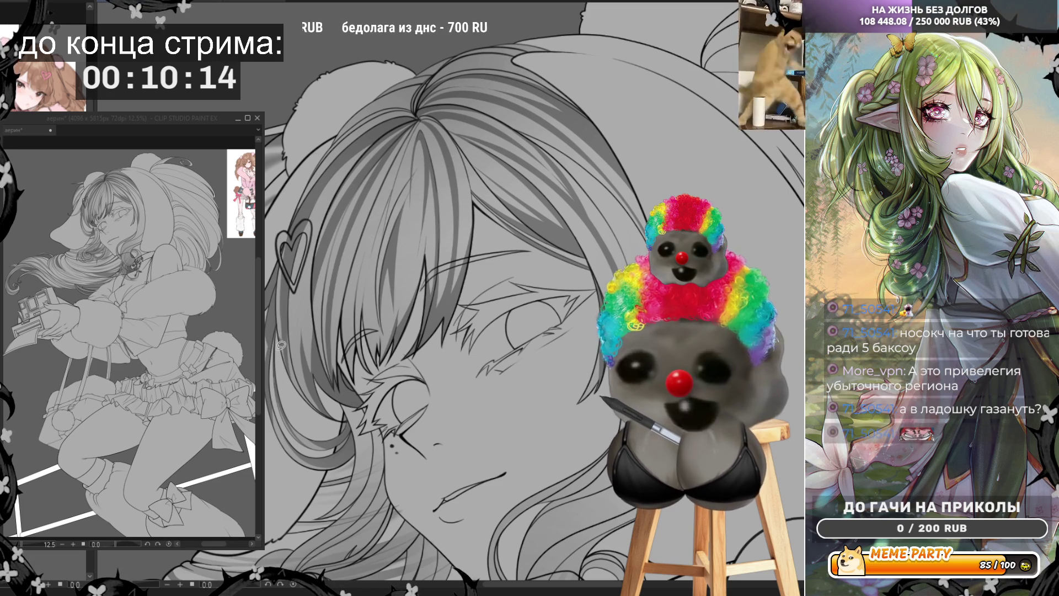
key(ctrl+z)
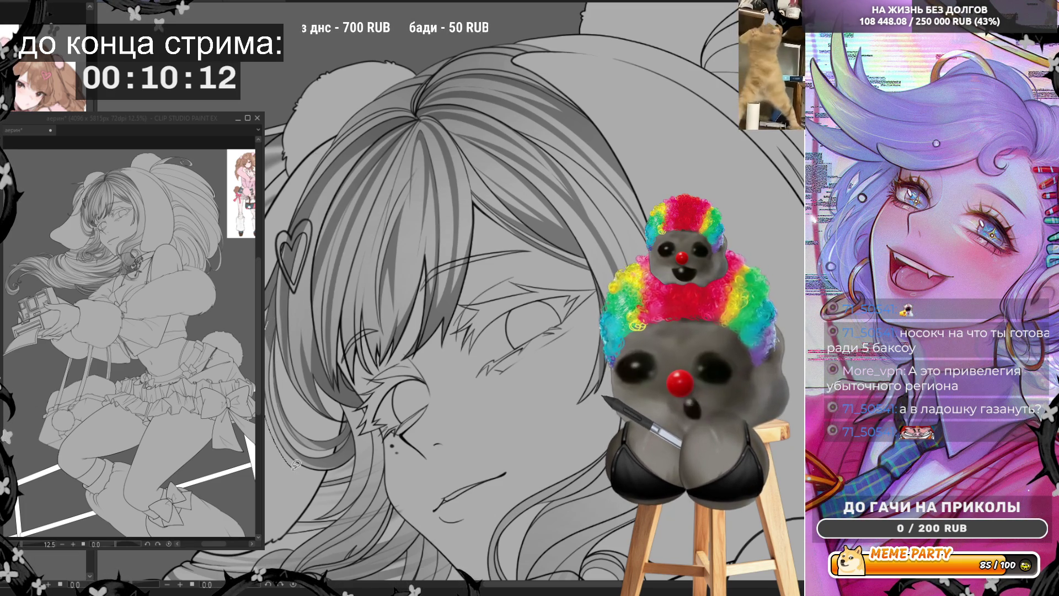
drag(298, 468, 273, 393)
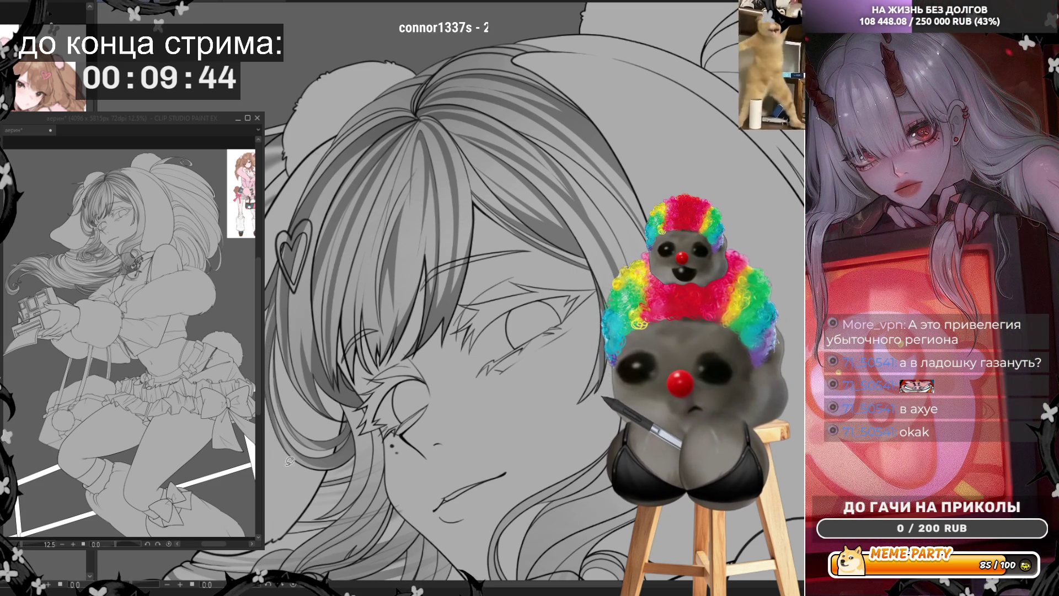
mouse_move(314, 320)
mouse_down()
mouse_move(353, 395)
mouse_move(369, 395)
mouse_move(324, 376)
mouse_up()
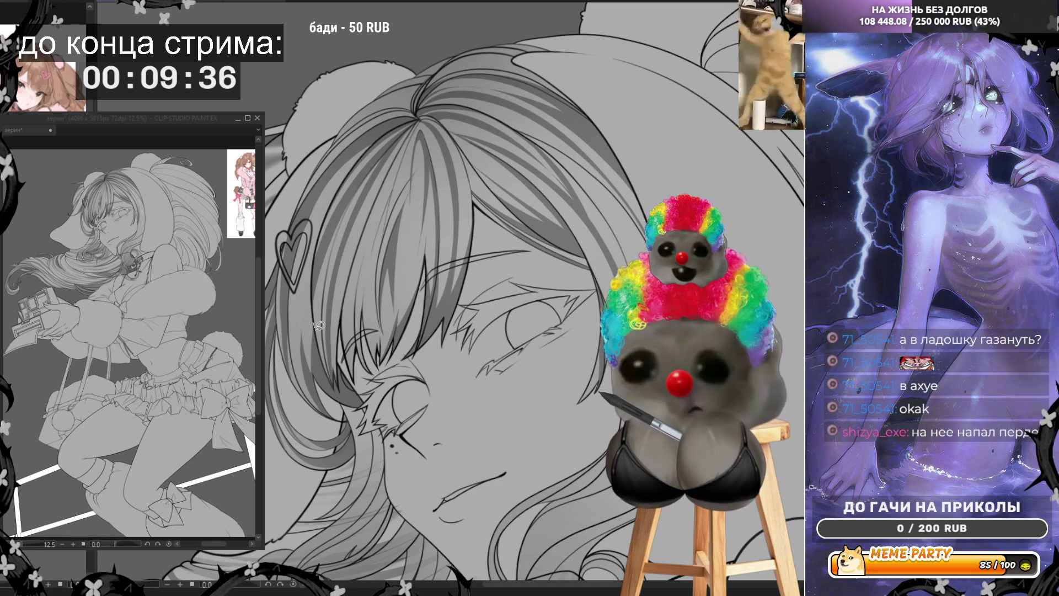
mouse_move(317, 329)
mouse_down()
mouse_move(375, 398)
mouse_move(338, 388)
mouse_move(314, 318)
mouse_move(328, 320)
mouse_up()
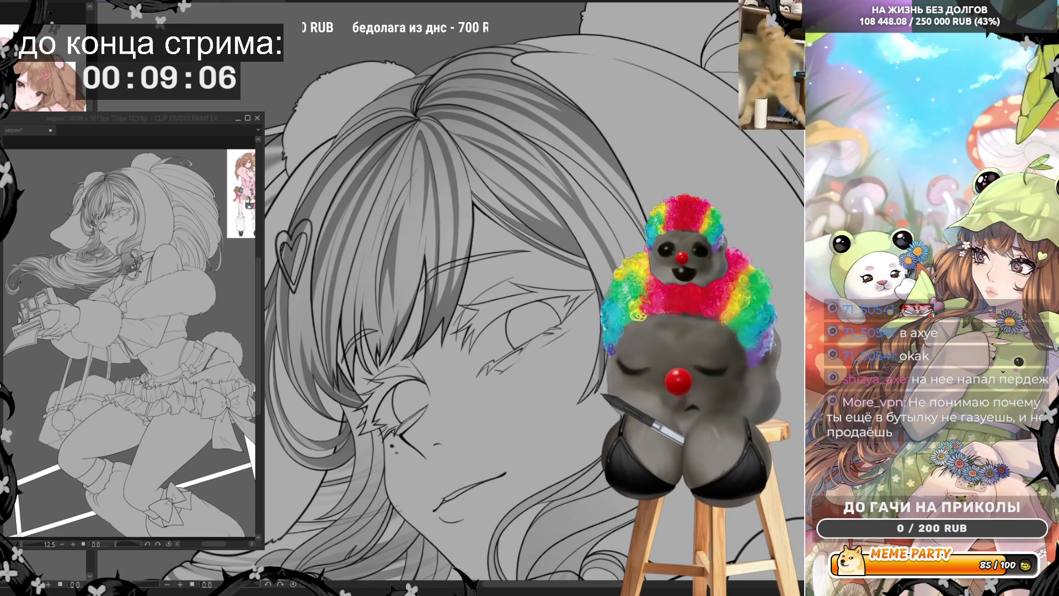
Flip the view back, rotate it, and retrace the cheek and lower face contour, discarding a stray stroke.
key(h)
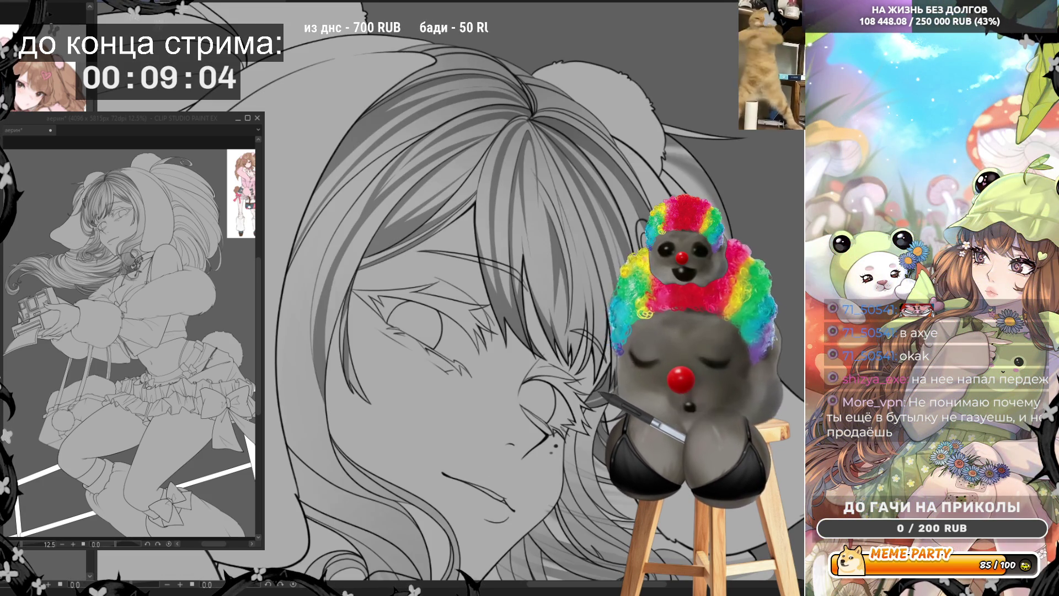
drag(387, 353, 405, 382)
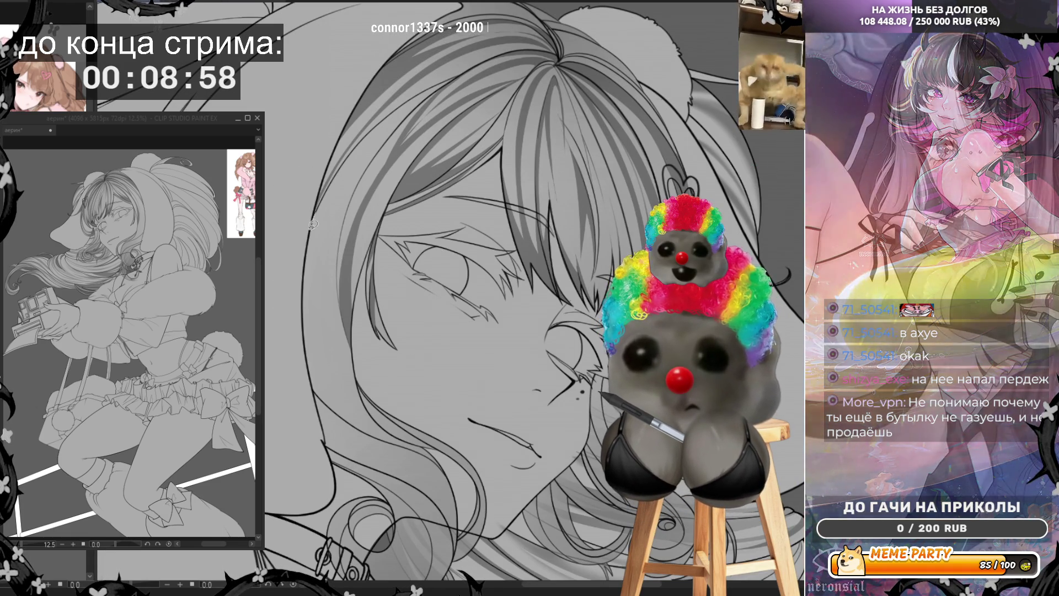
mouse_move(309, 300)
mouse_down()
mouse_move(337, 369)
mouse_move(305, 292)
mouse_move(309, 218)
mouse_up()
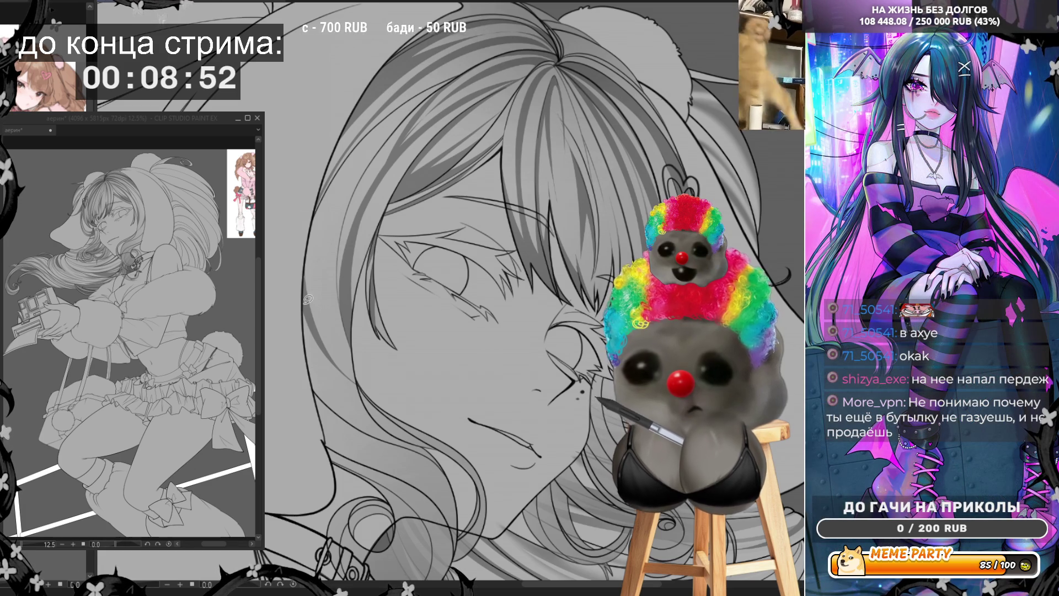
mouse_move(307, 297)
mouse_down()
mouse_move(308, 331)
mouse_move(358, 419)
mouse_move(422, 448)
mouse_move(339, 407)
mouse_move(309, 325)
mouse_up()
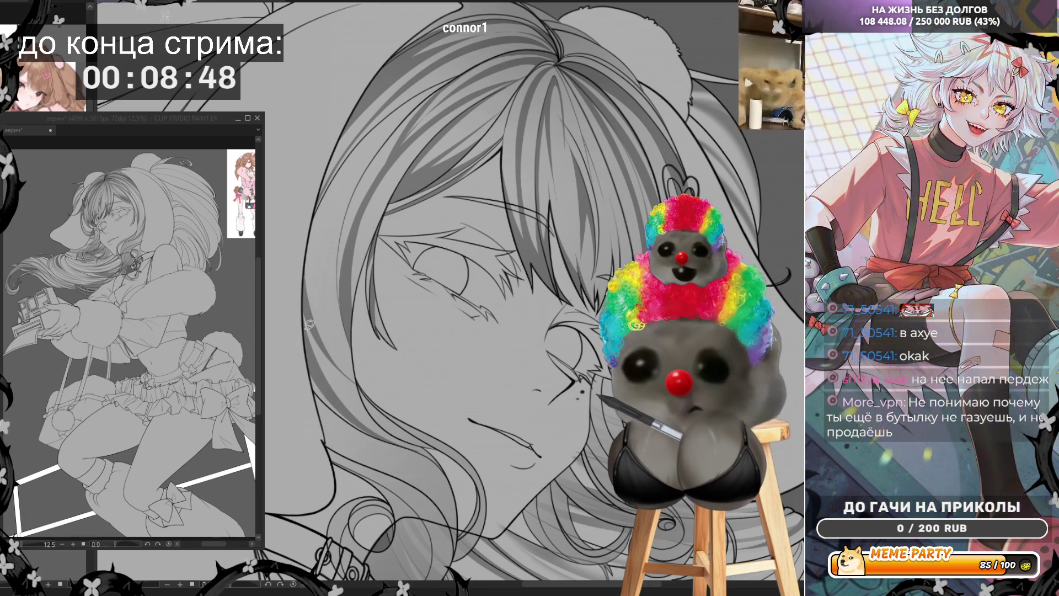
mouse_move(303, 284)
mouse_down()
mouse_move(352, 406)
mouse_move(436, 455)
mouse_move(306, 350)
mouse_move(300, 274)
mouse_up()
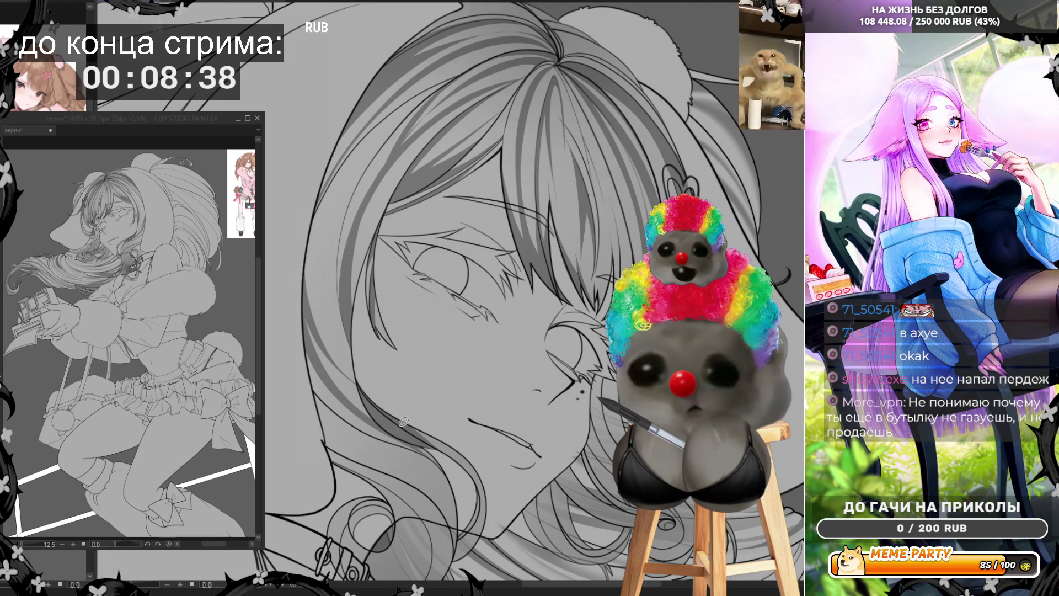
mouse_move(355, 375)
mouse_down()
mouse_move(374, 418)
mouse_move(400, 438)
mouse_move(386, 430)
mouse_move(359, 378)
mouse_move(375, 416)
mouse_move(444, 438)
mouse_move(395, 410)
mouse_up()
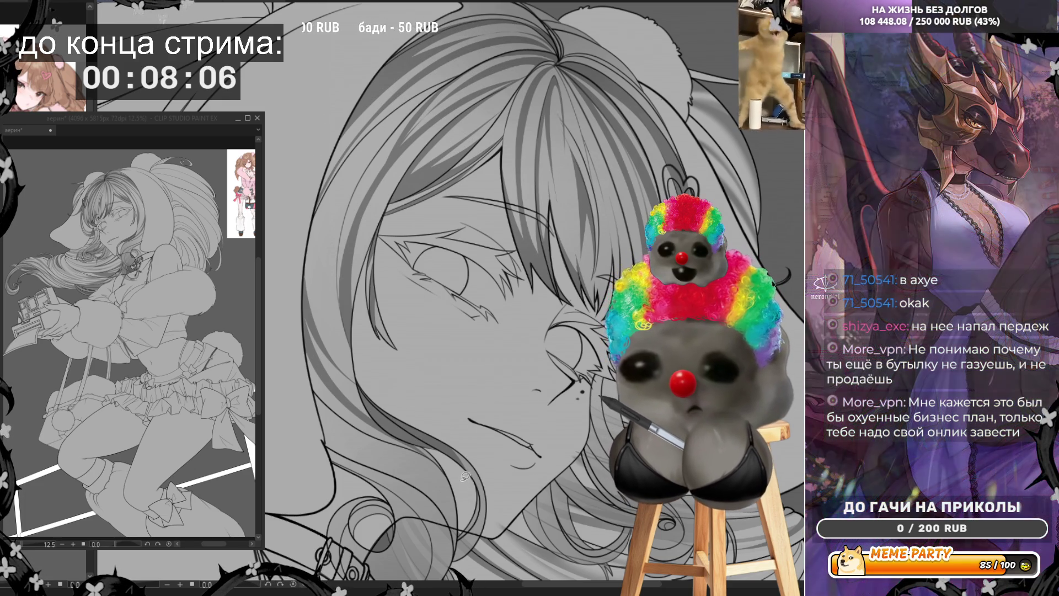
drag(400, 422, 379, 398)
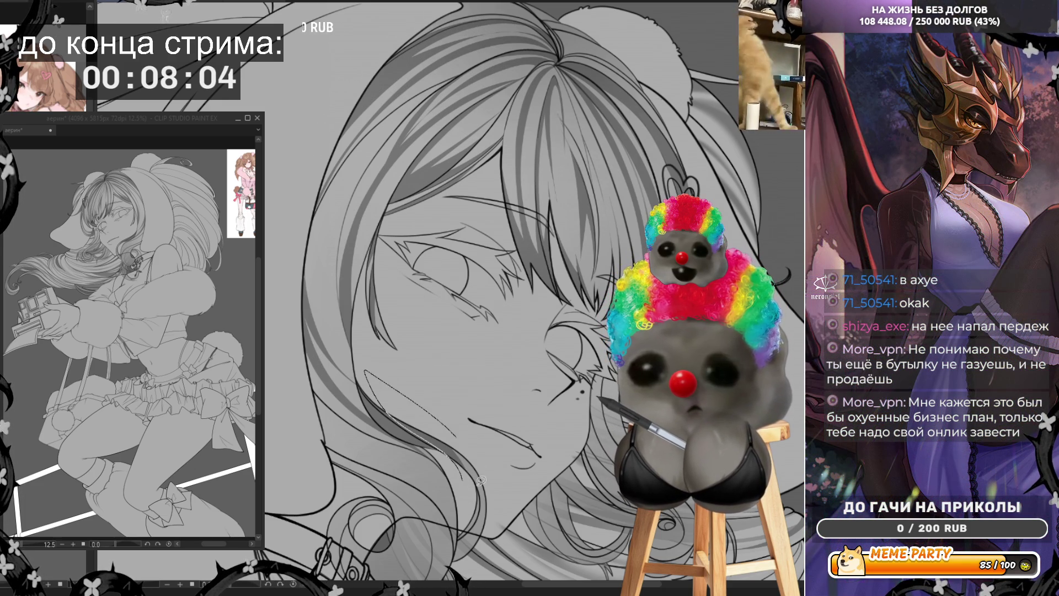
key(ctrl+z)
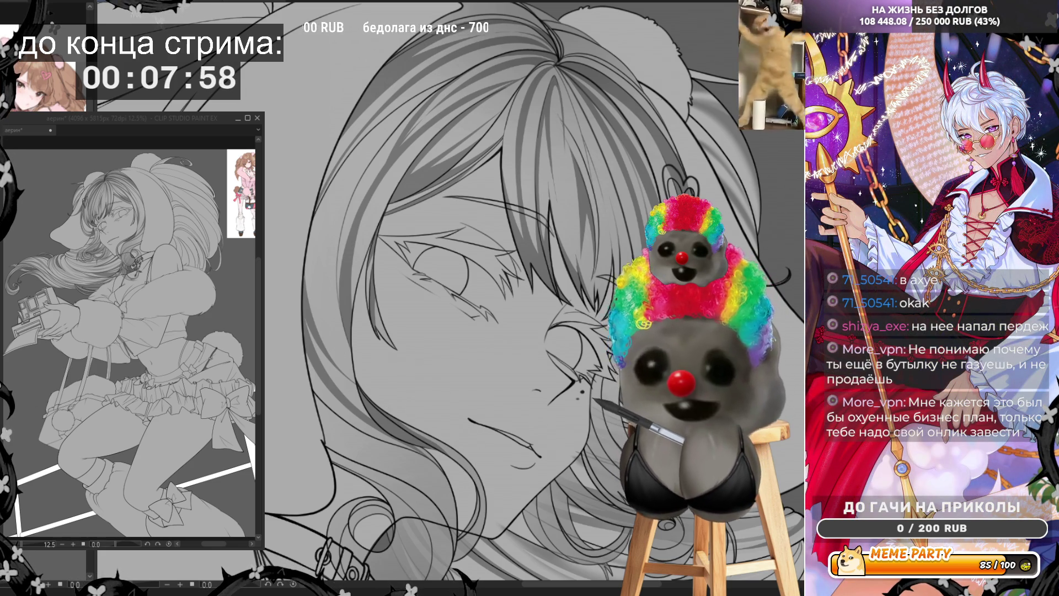
key(-)
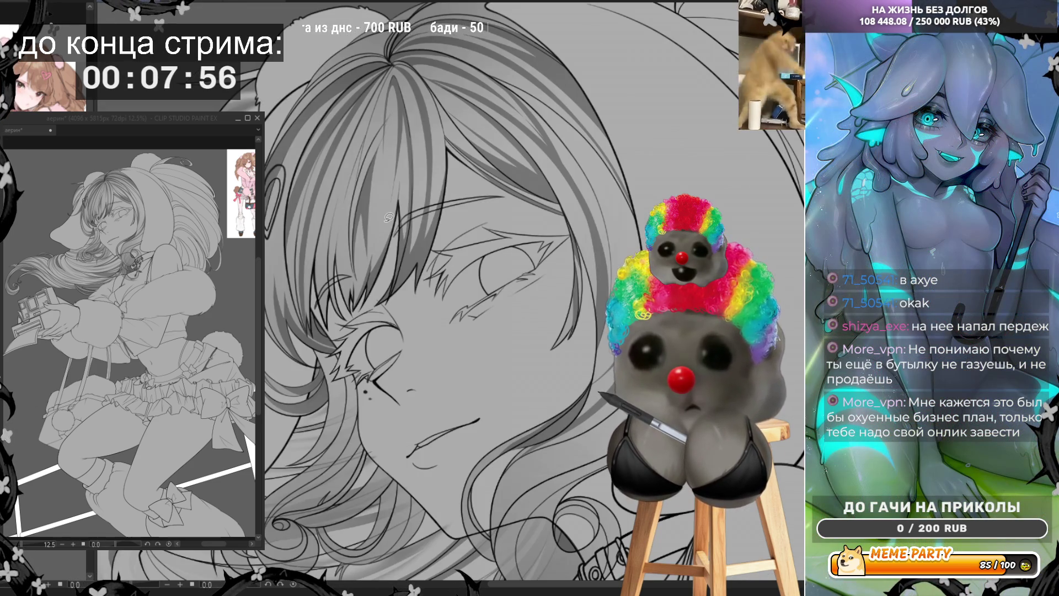
Discard a trial curve by the chin and add a short line in the lower hair.
mouse_move(515, 426)
mouse_down()
mouse_move(485, 444)
mouse_move(466, 521)
mouse_move(488, 538)
mouse_move(496, 524)
mouse_up()
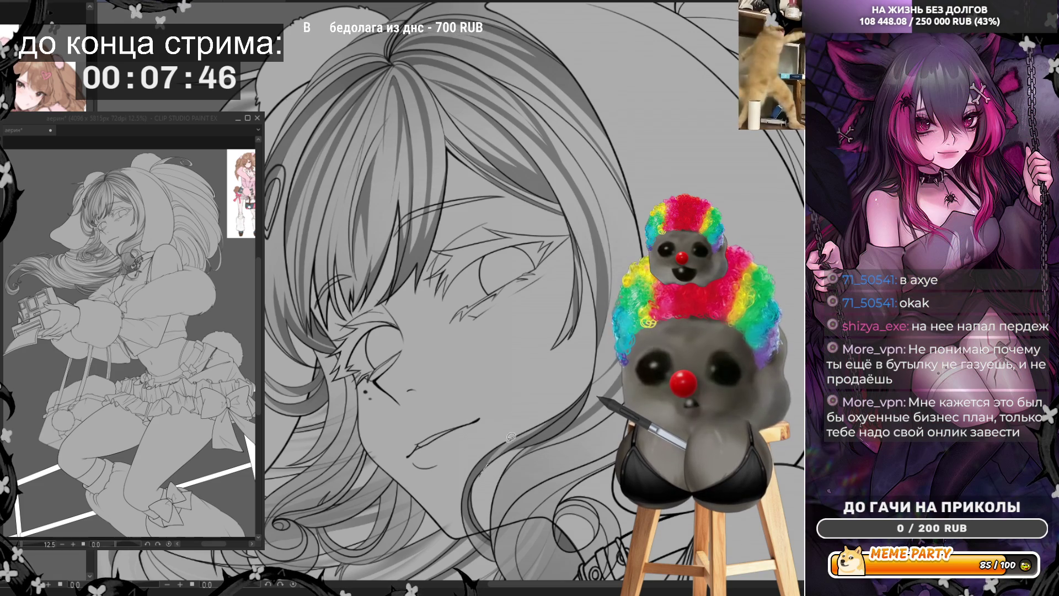
key(ctrl+z)
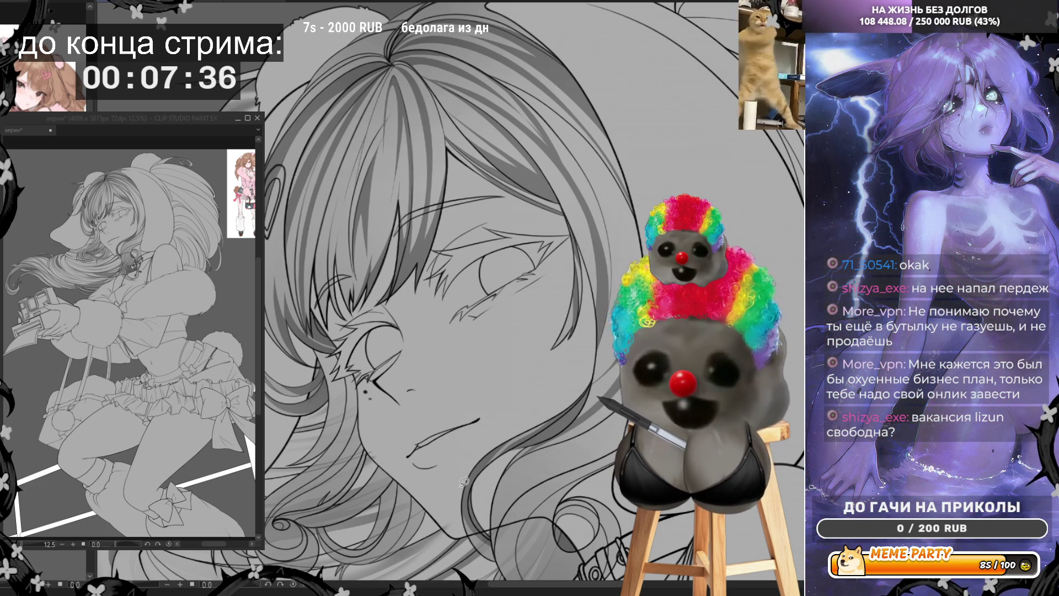
drag(465, 521, 498, 548)
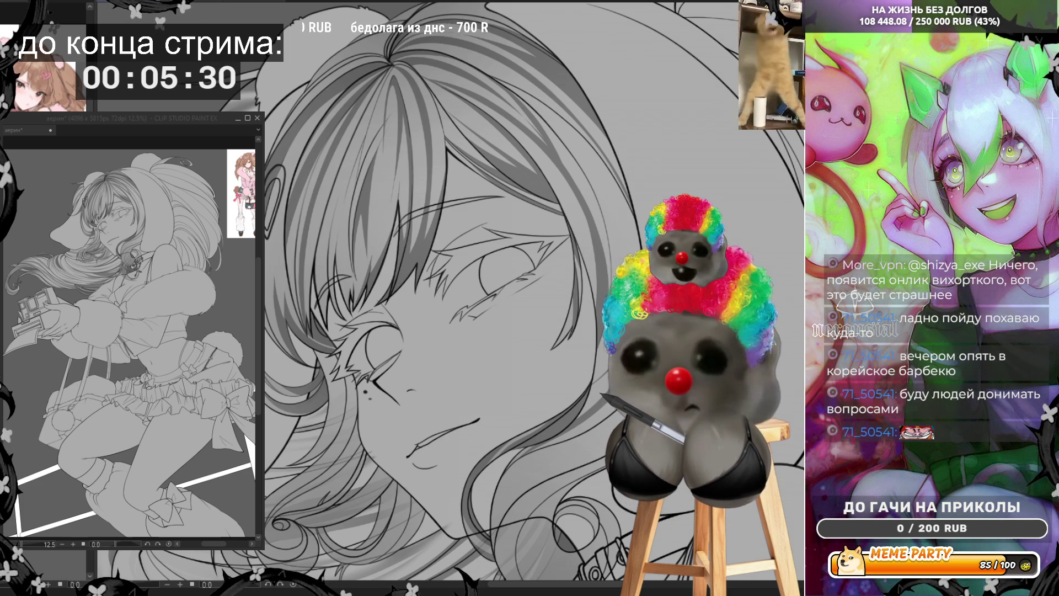
Switch to the other open document showing the clown-wigged mascot with Ctrl+Tab.
key(ctrl+Tab)
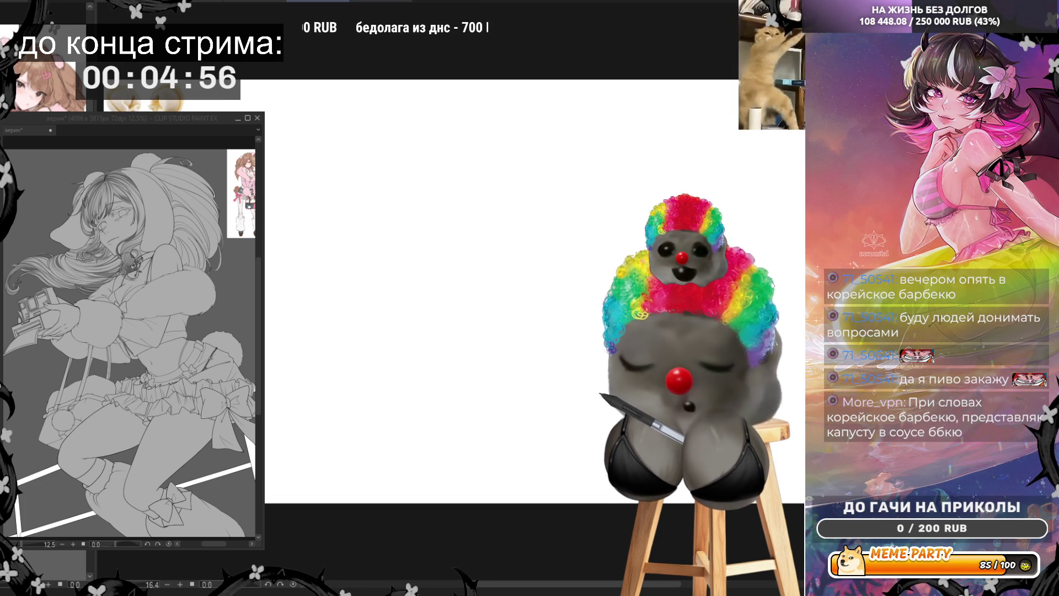
Scale the pasted dumpling photo down with free transform and move it over the mascot.
drag(248, 80, 268, 197)
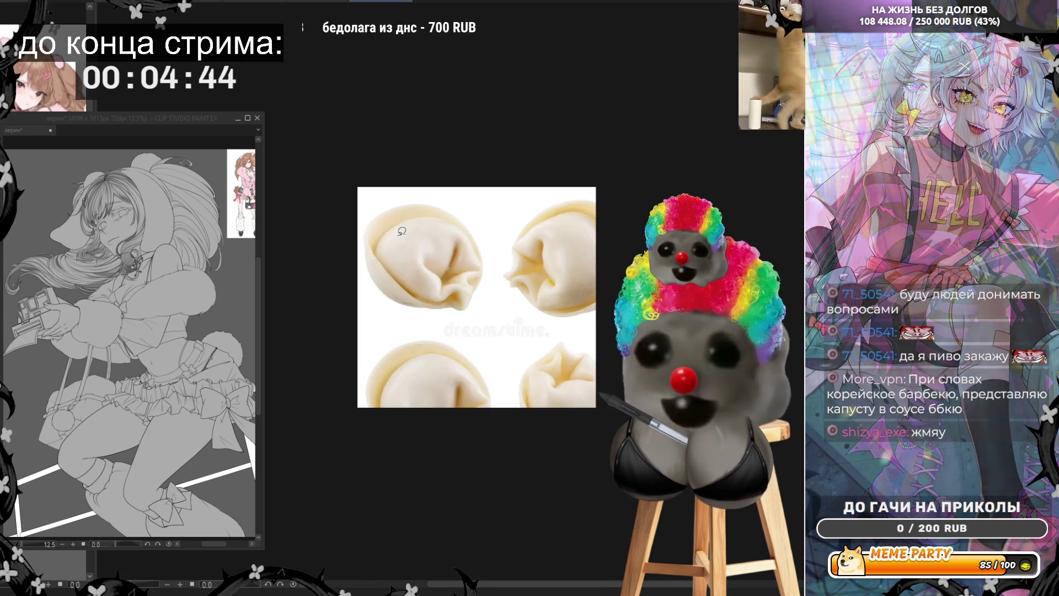
key(ctrl+t)
drag(635, 464, 521, 361)
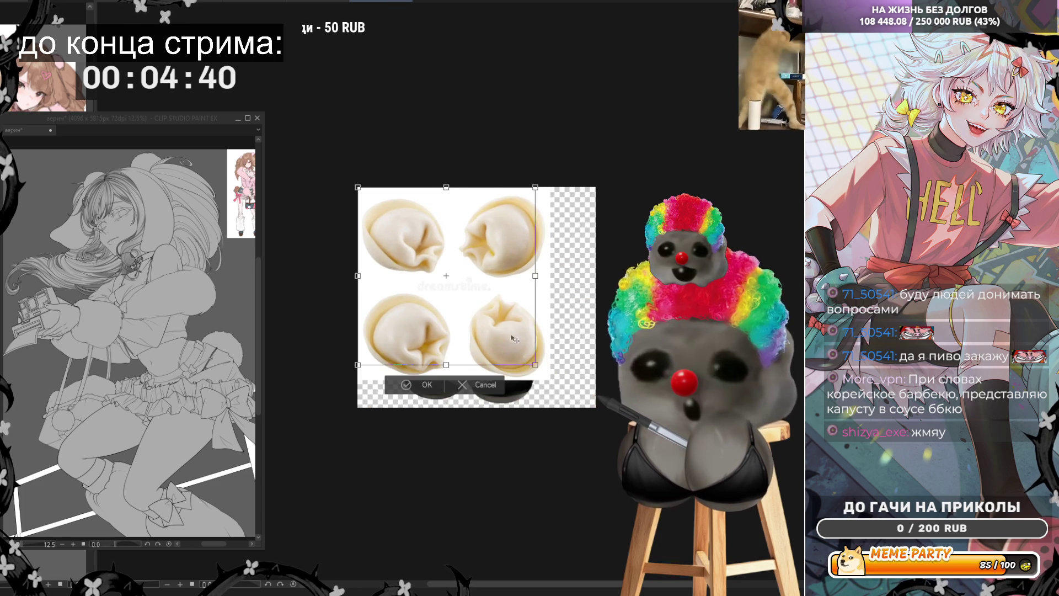
drag(484, 262, 527, 296)
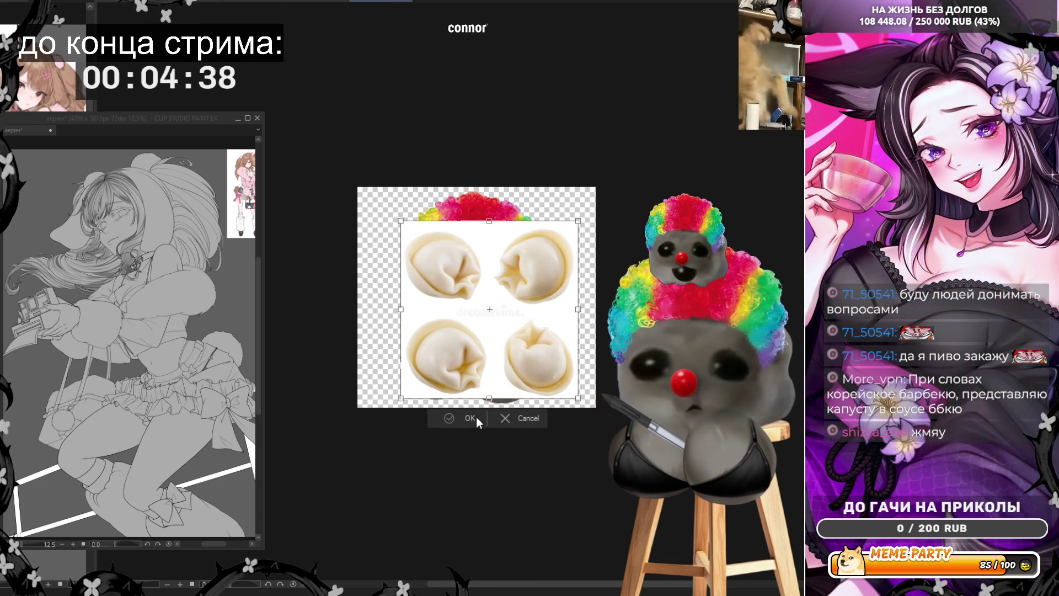
click(475, 418)
scroll(594, 340, up, 3)
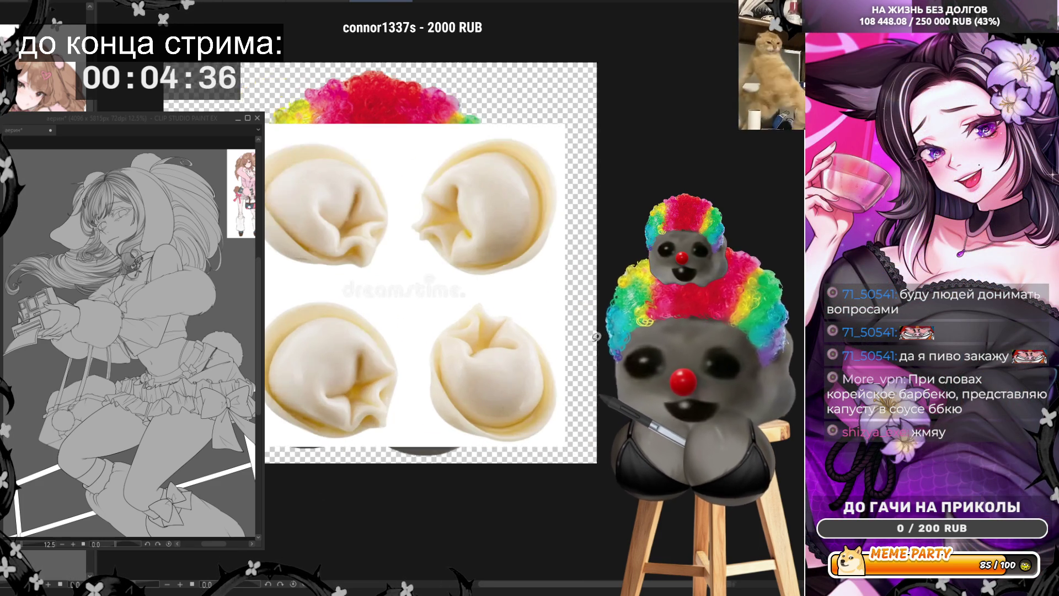
Cut away the dumpling area below a curved line in the meme photo.
mouse_move(576, 317)
mouse_down()
mouse_move(389, 254)
mouse_move(264, 278)
mouse_up()
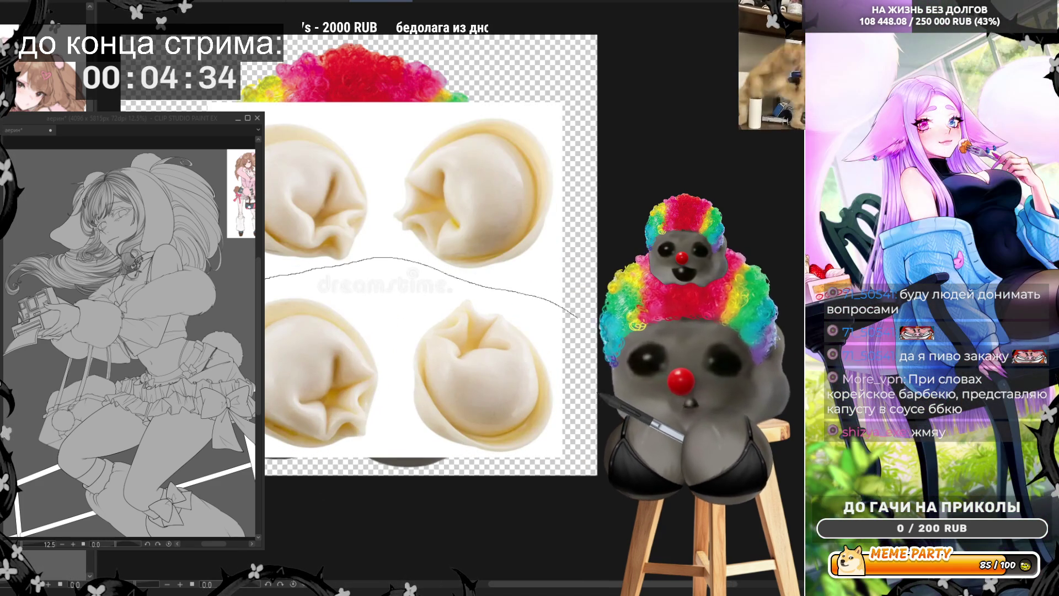
key(Delete)
scroll(455, 114, up, 2)
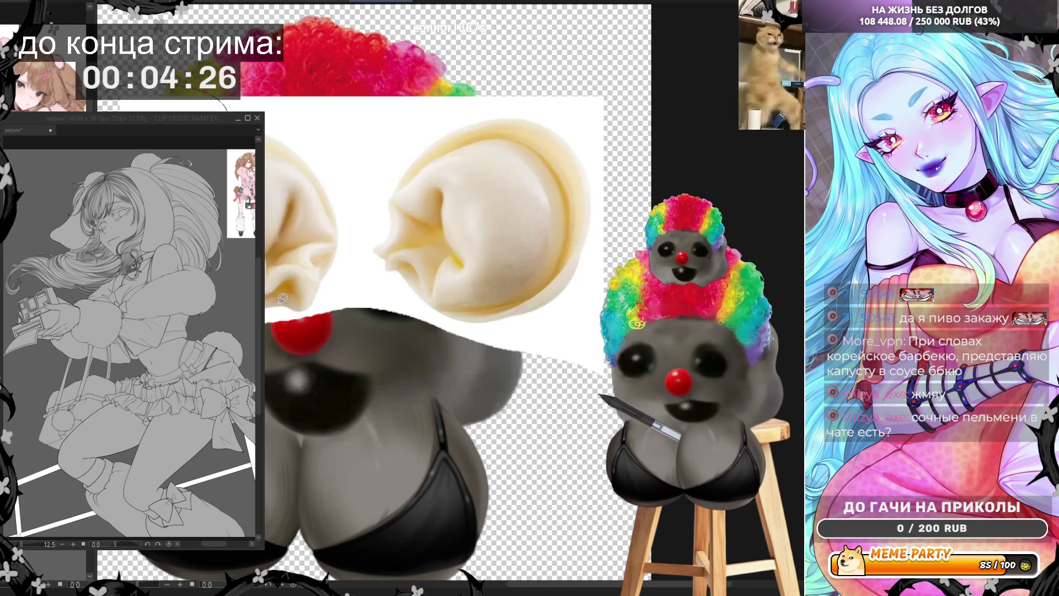
Loop a freehand lasso selection around the right dumpling.
drag(332, 259, 338, 219)
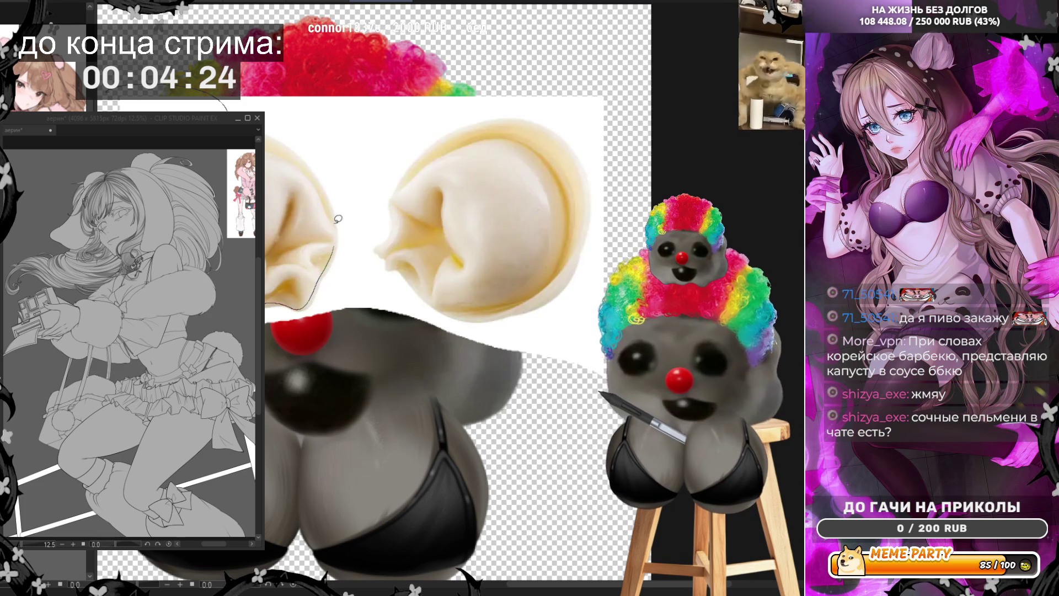
drag(309, 159, 279, 140)
mouse_move(246, 84)
mouse_down()
mouse_move(313, 106)
mouse_move(358, 334)
mouse_move(265, 403)
mouse_move(103, 99)
mouse_up()
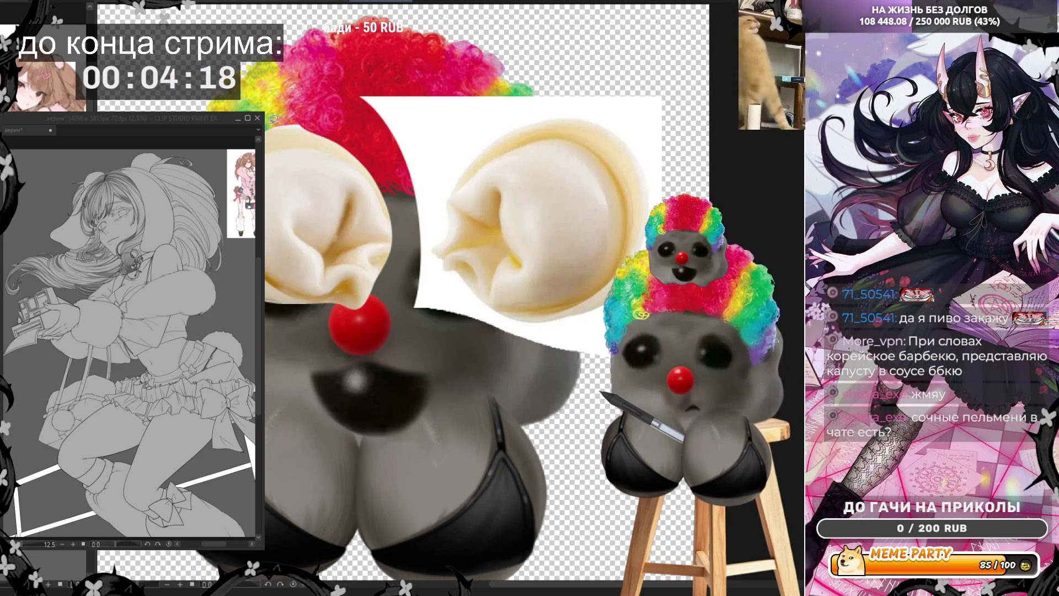
drag(317, 126, 354, 143)
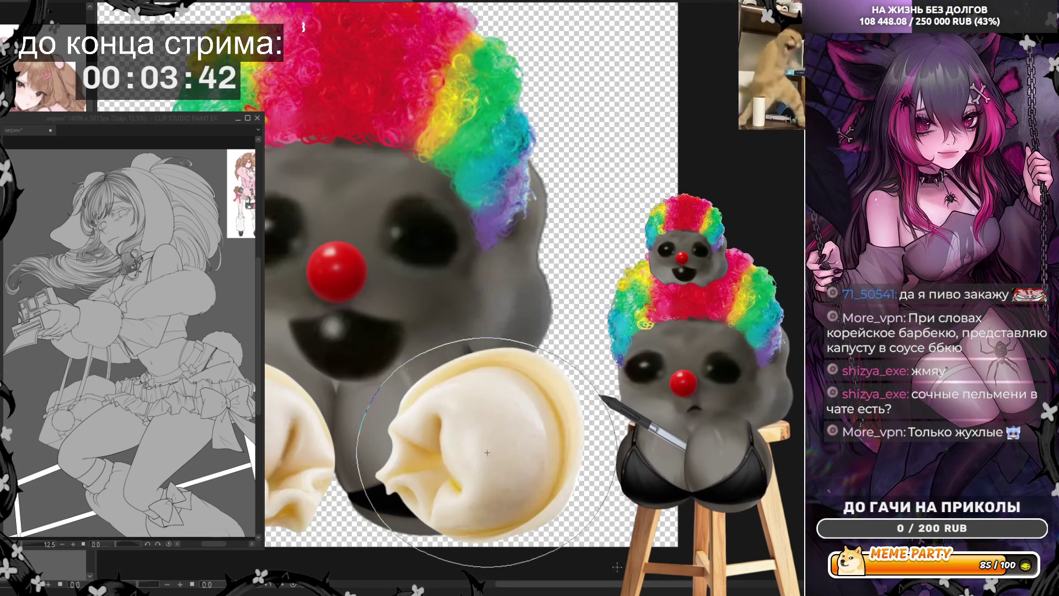
drag(617, 568, 617, 569)
Shift the selected right dumpling left beside the other, then deselect and refit the view.
drag(579, 480, 518, 479)
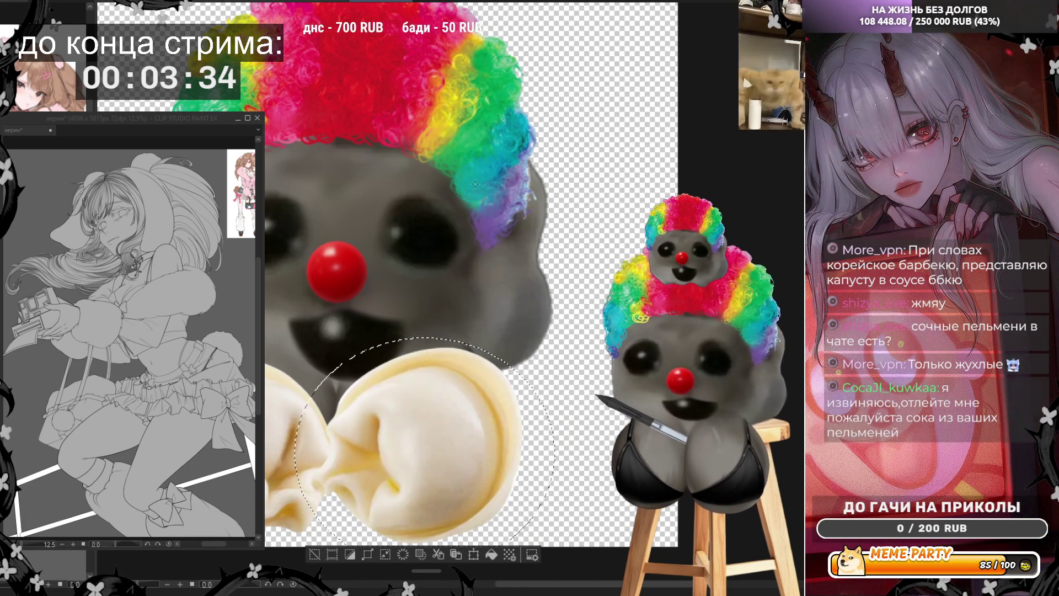
key(ctrl+d)
scroll(498, 248, down, 3)
scroll(499, 249, up, 2)
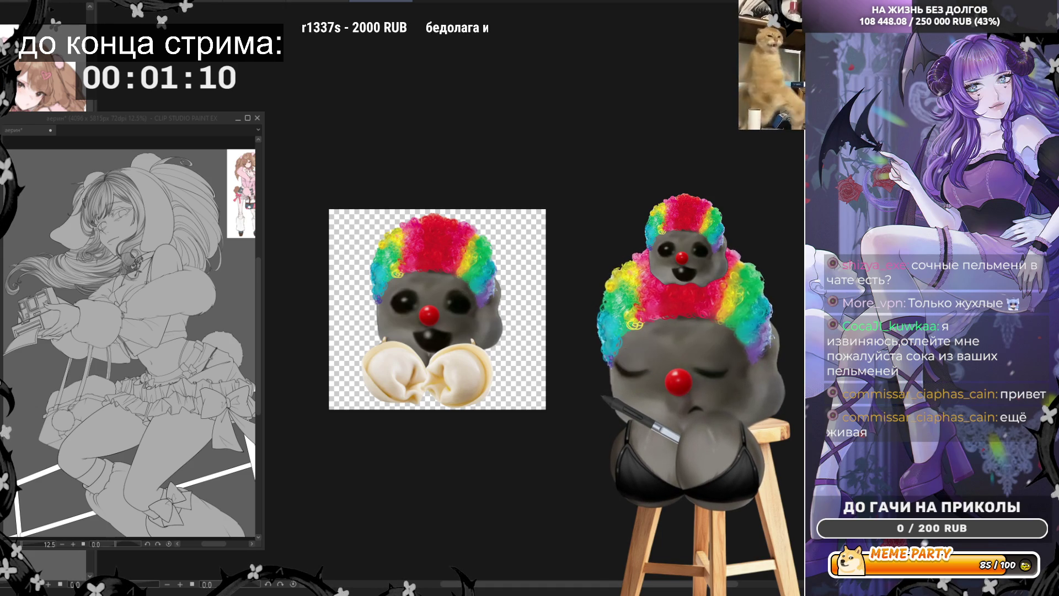
Resize and reposition the clown-with-dumplings picture over the clown mascot, then confirm the transform.
click(313, 271)
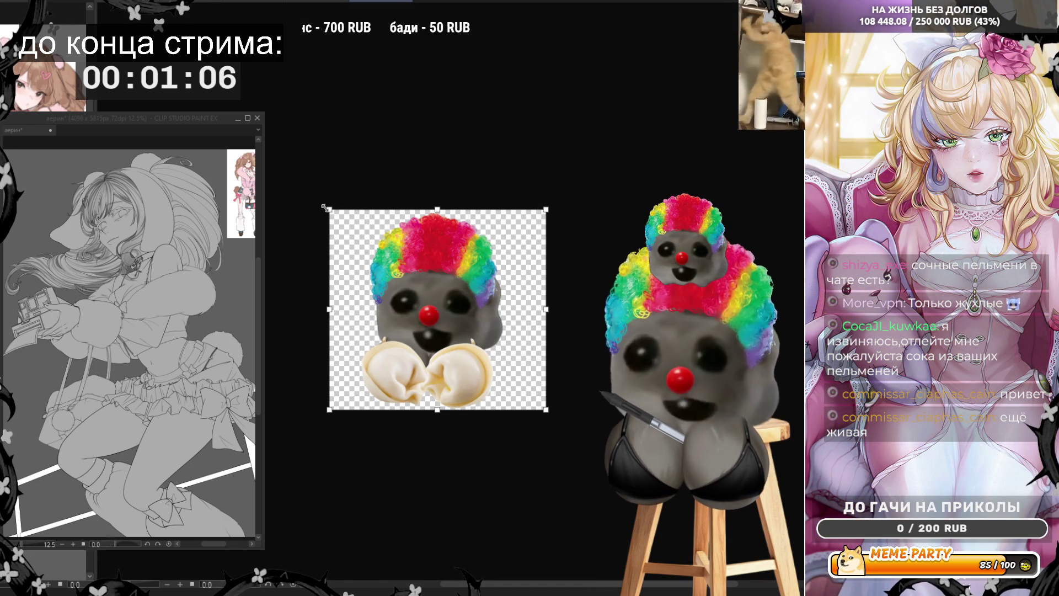
drag(325, 207, 291, 174)
drag(546, 409, 594, 454)
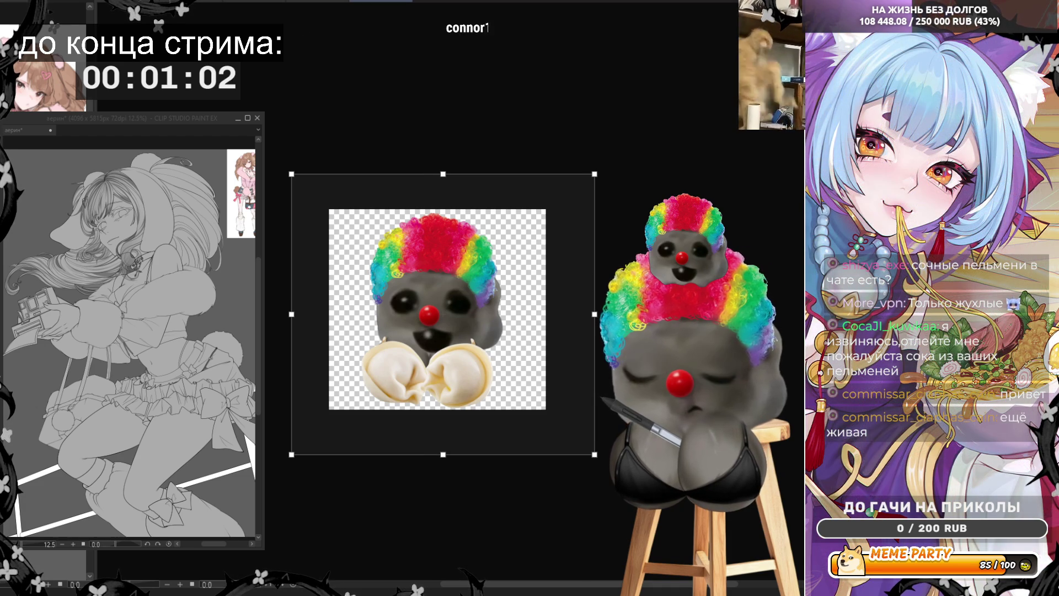
mouse_move(595, 314)
mouse_down()
mouse_move(443, 314)
mouse_move(569, 314)
mouse_up()
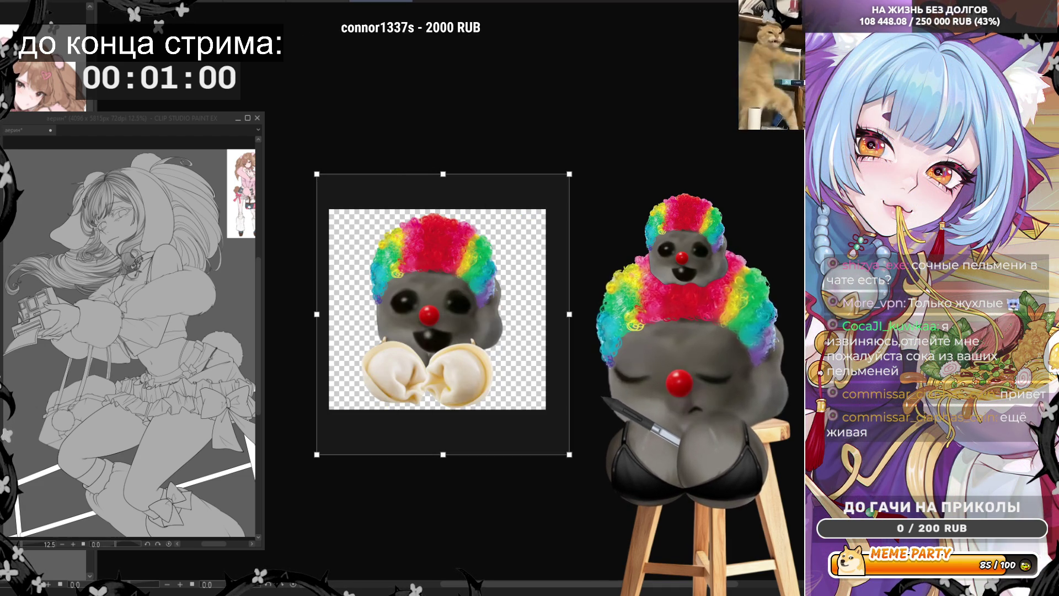
drag(443, 454, 443, 440)
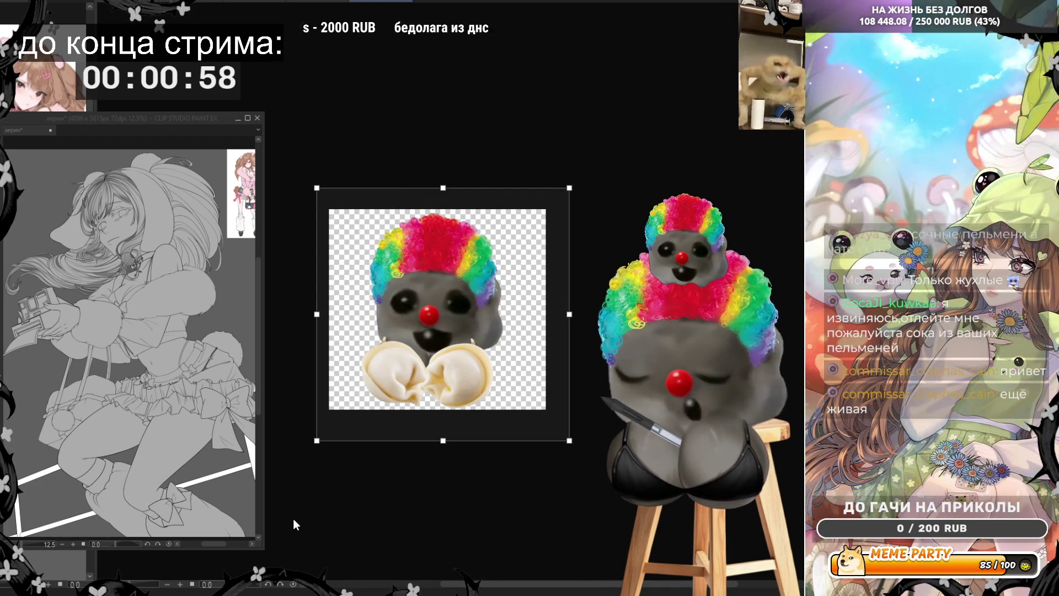
click(316, 485)
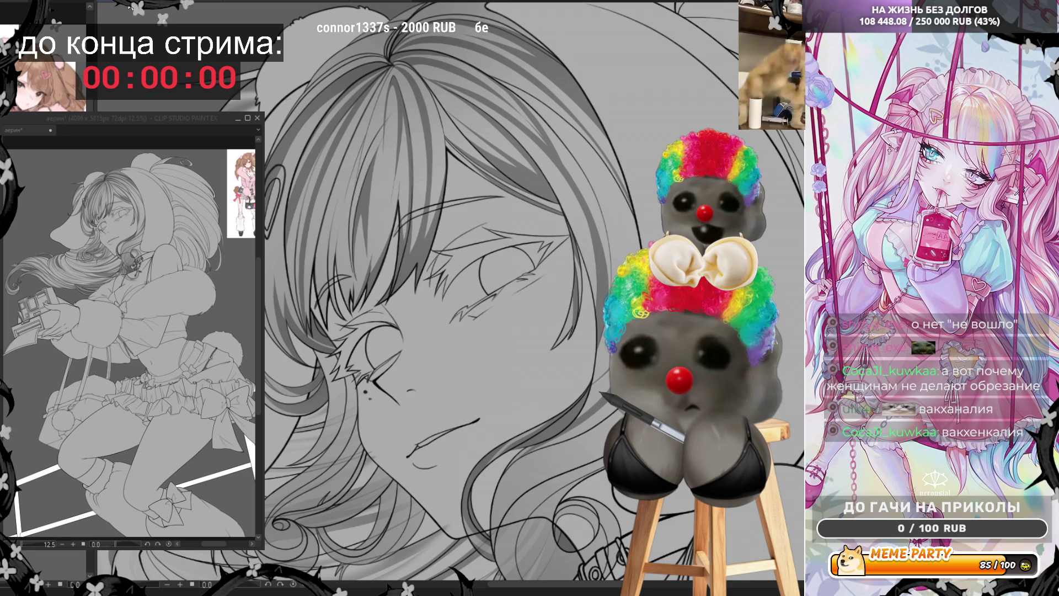
scroll(441, 304, down, 5)
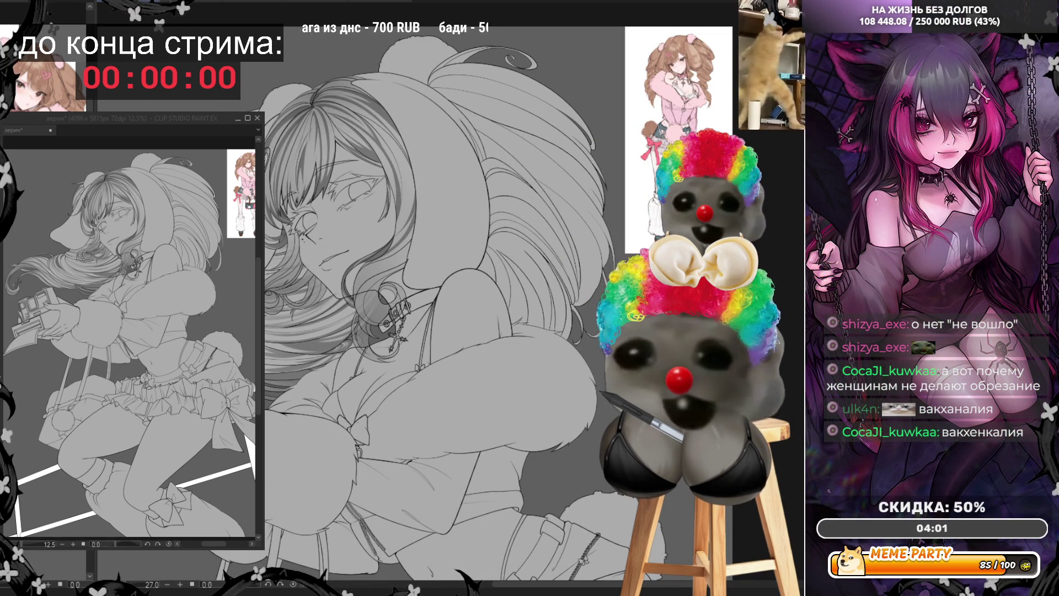
scroll(276, 91, up, 2)
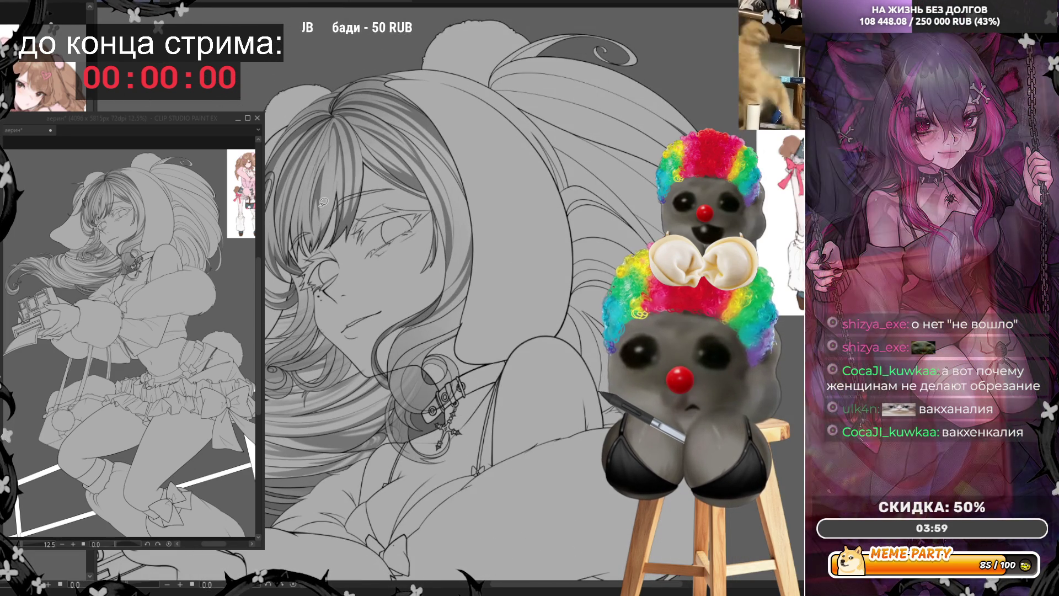
scroll(323, 202, up, 3)
scroll(298, 314, up, 1)
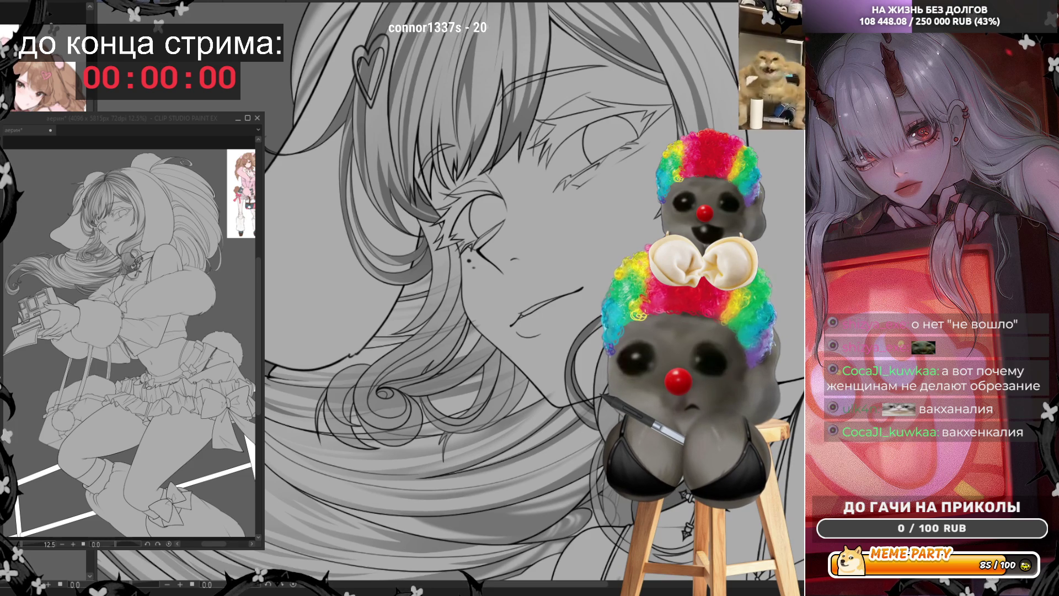
scroll(298, 315, down, 2)
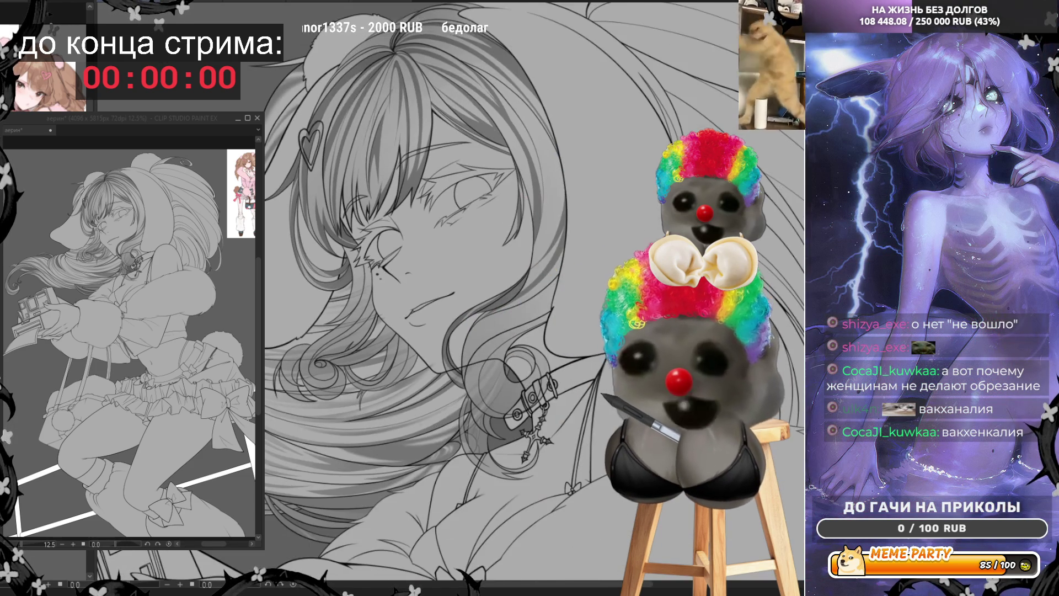
scroll(267, 257, down, 1)
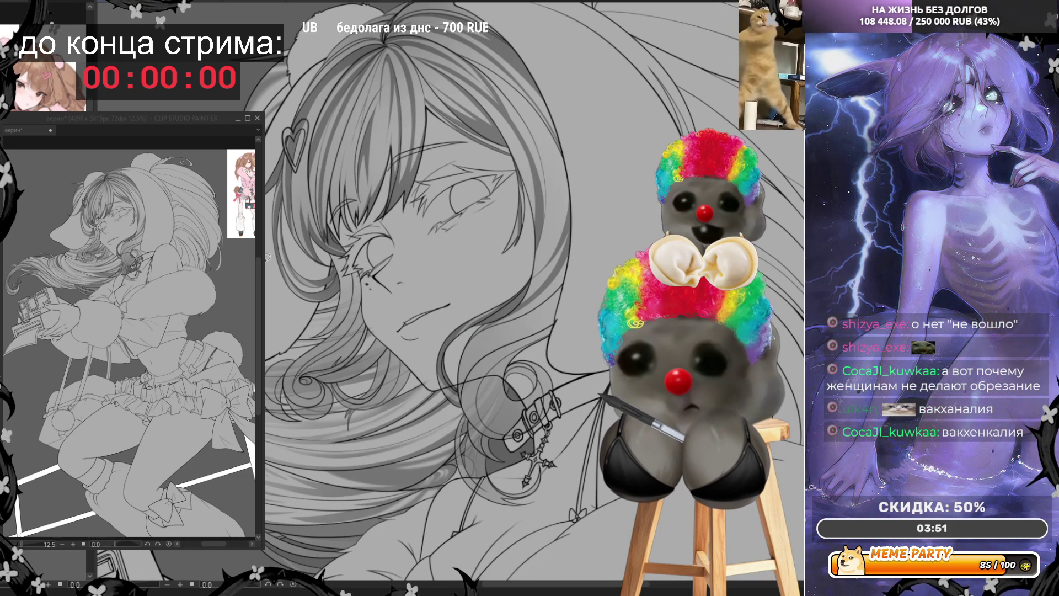
scroll(267, 257, down, 1)
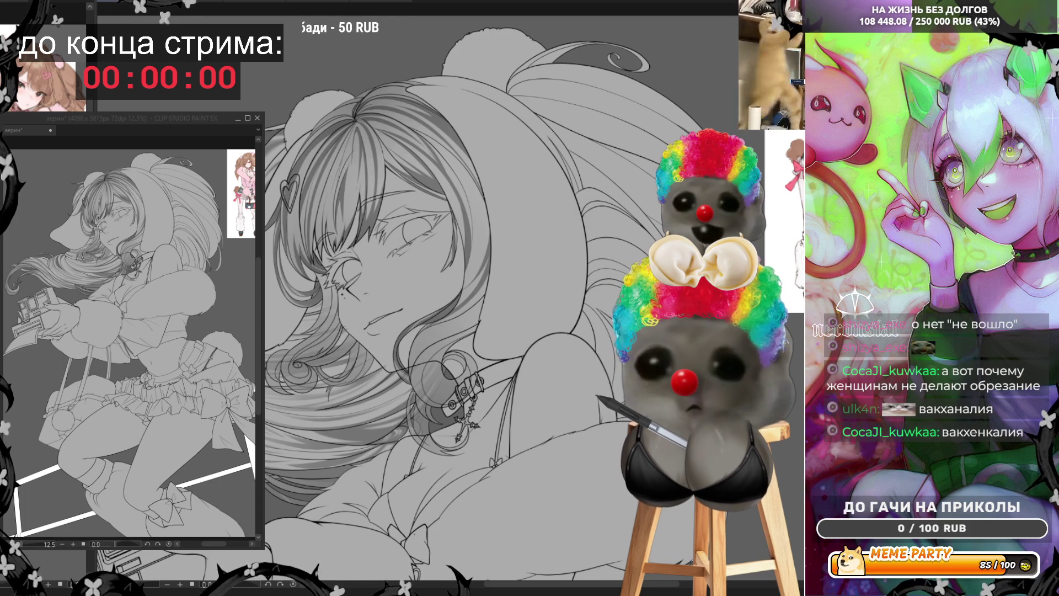
scroll(445, 359, up, 3)
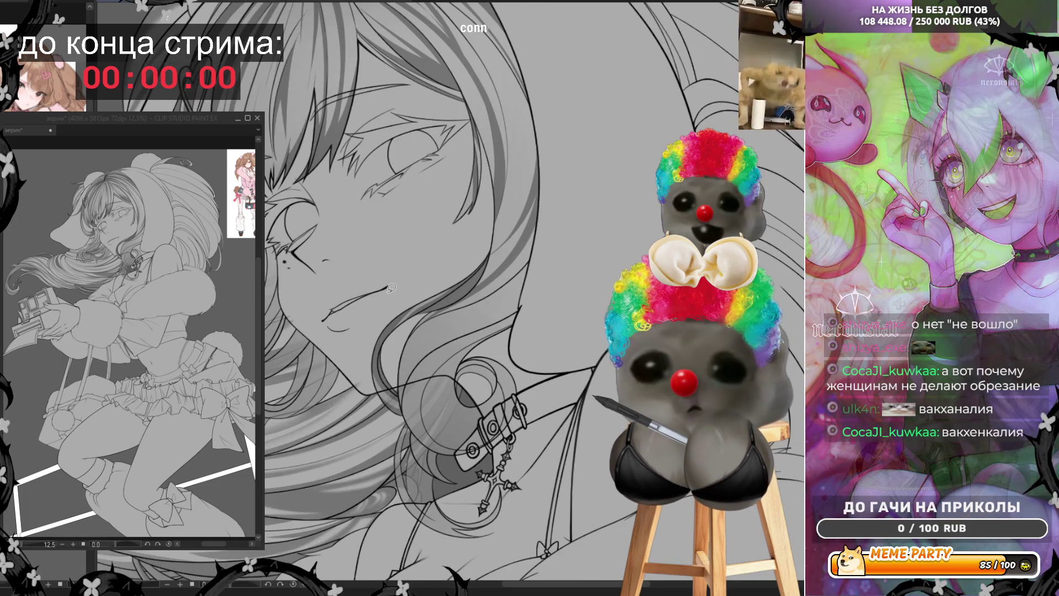
scroll(528, 517, down, 1)
scroll(604, 417, up, 1)
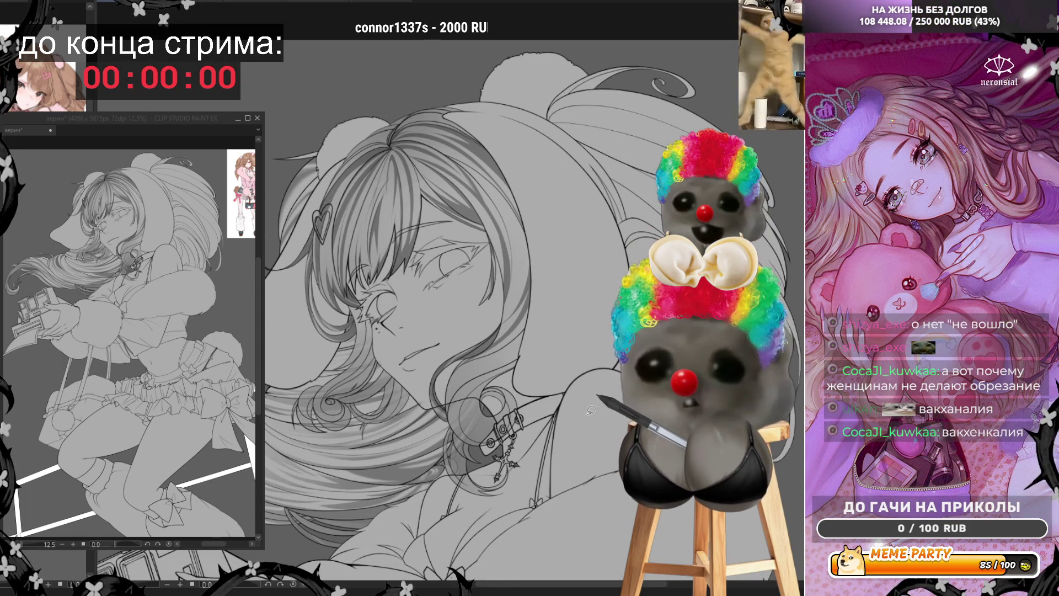
scroll(418, 393, up, 2)
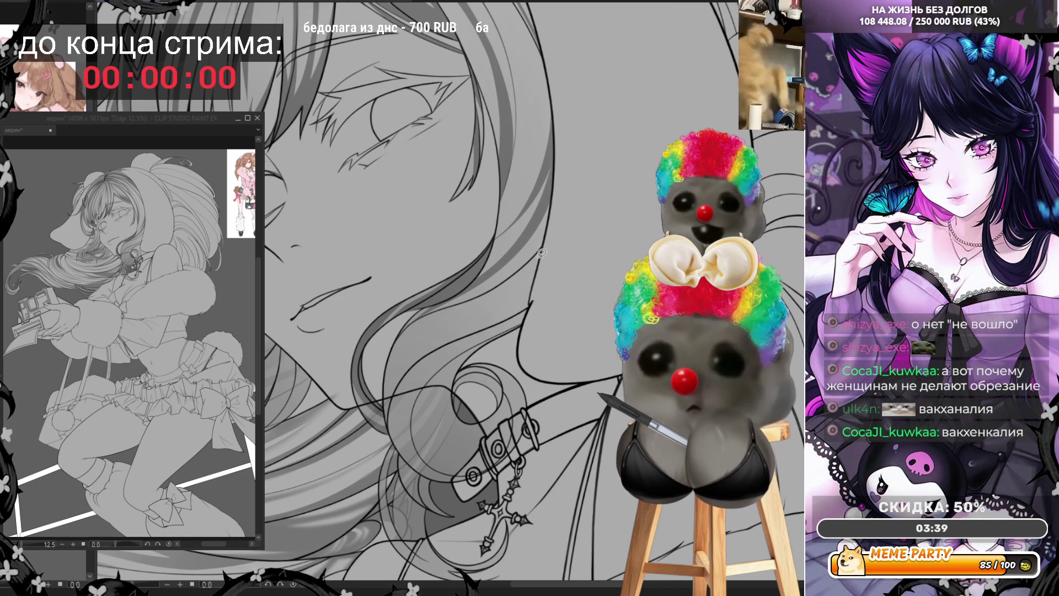
Draw new hair-edge strand lines near the neck and fill the enclosed hair areas with light tone.
mouse_move(551, 237)
mouse_down()
mouse_move(405, 339)
mouse_move(387, 408)
mouse_up()
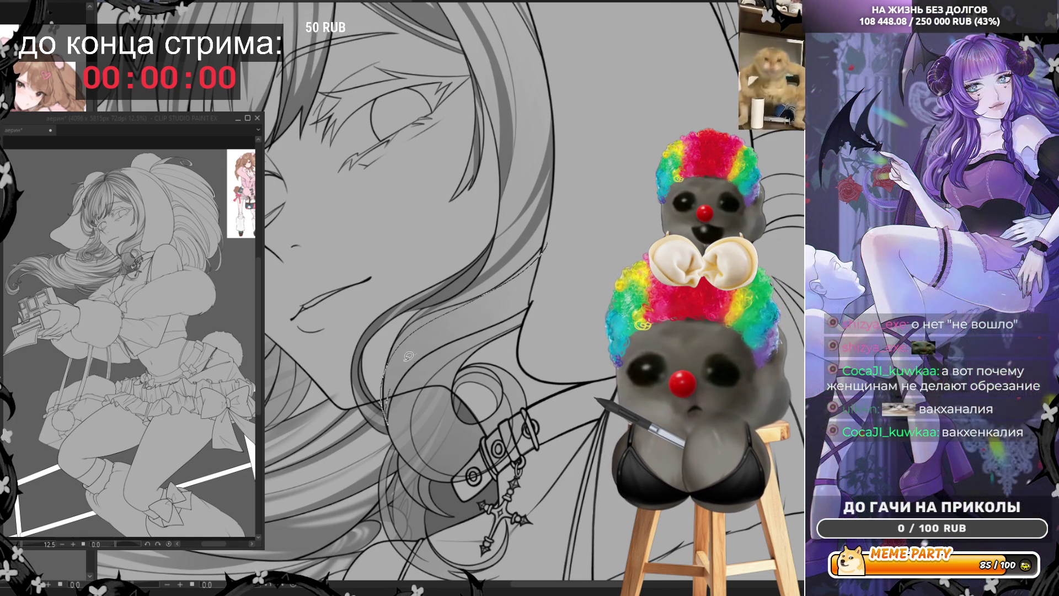
drag(532, 288, 563, 272)
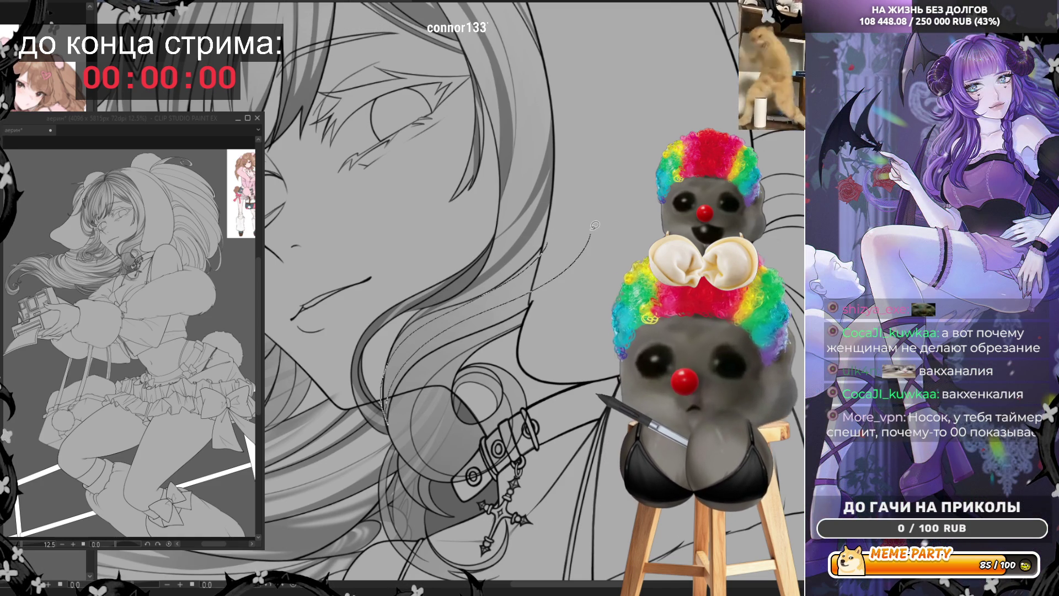
drag(591, 227, 589, 230)
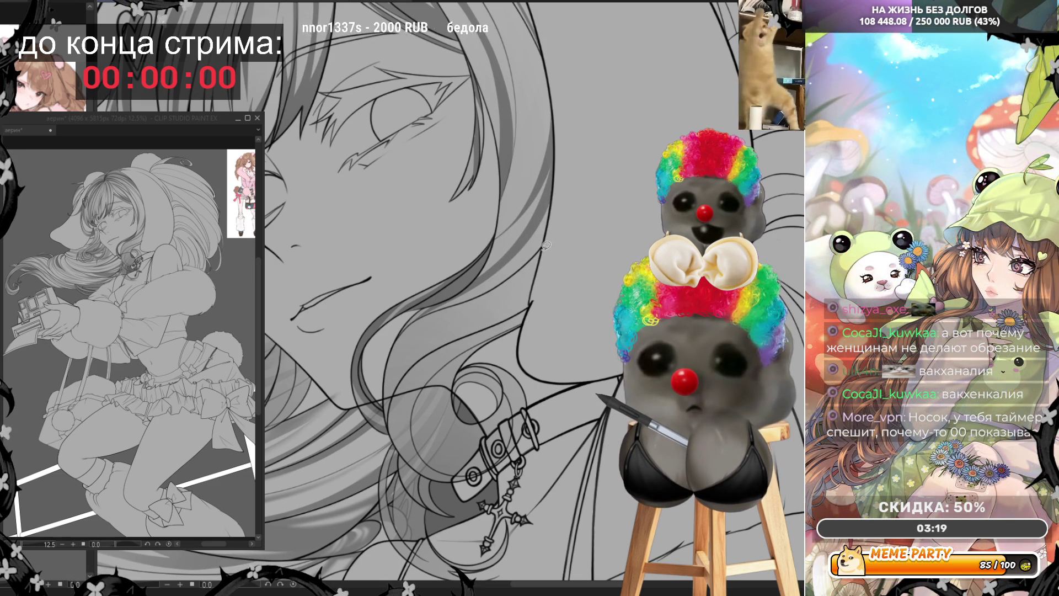
drag(543, 247, 389, 355)
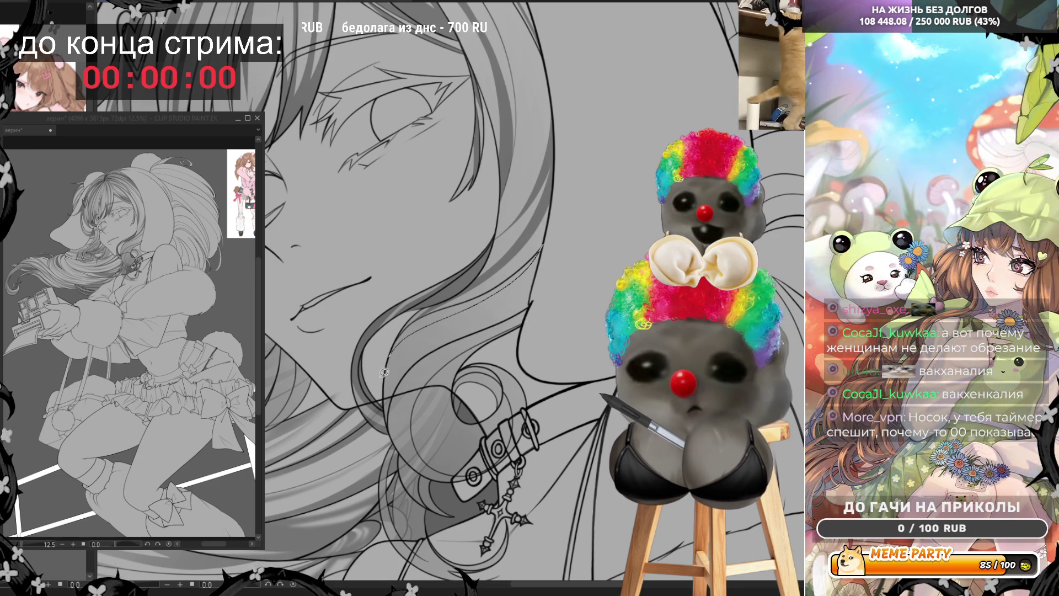
drag(382, 401, 475, 308)
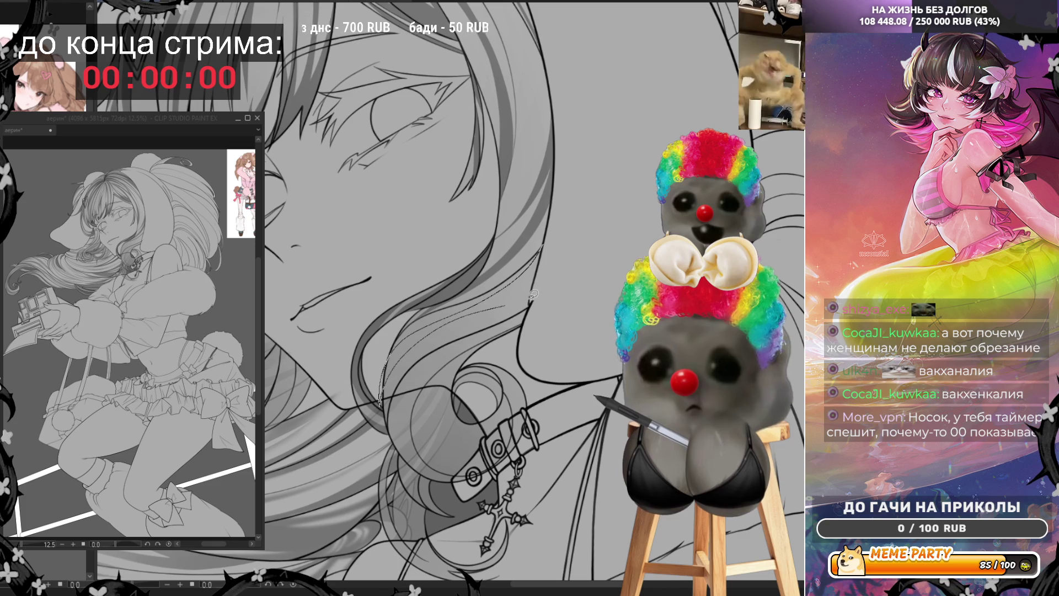
drag(555, 252, 551, 241)
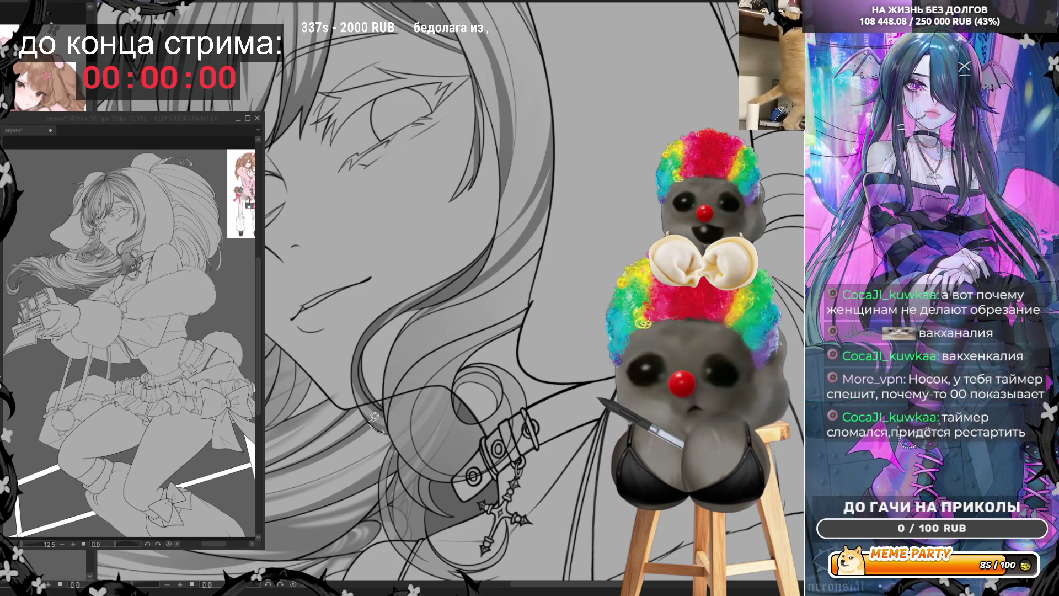
Try a hair line from the lower hair toward the cheek, undoing both attempts.
mouse_move(388, 419)
mouse_down()
mouse_move(422, 334)
mouse_move(492, 300)
mouse_move(545, 257)
mouse_move(529, 284)
mouse_move(460, 320)
mouse_move(394, 384)
mouse_move(388, 423)
mouse_up()
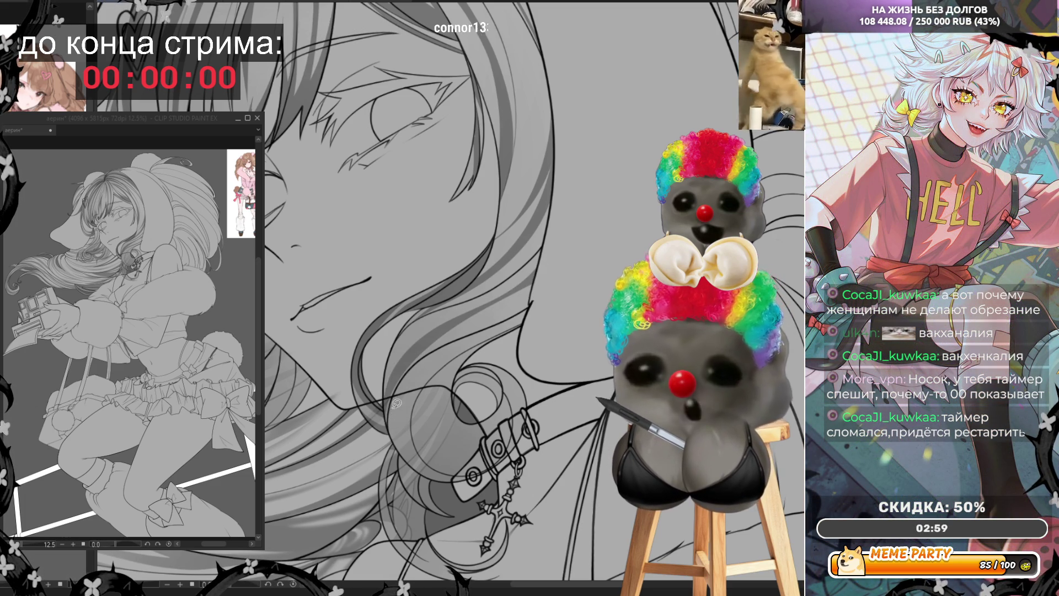
key(ctrl+z)
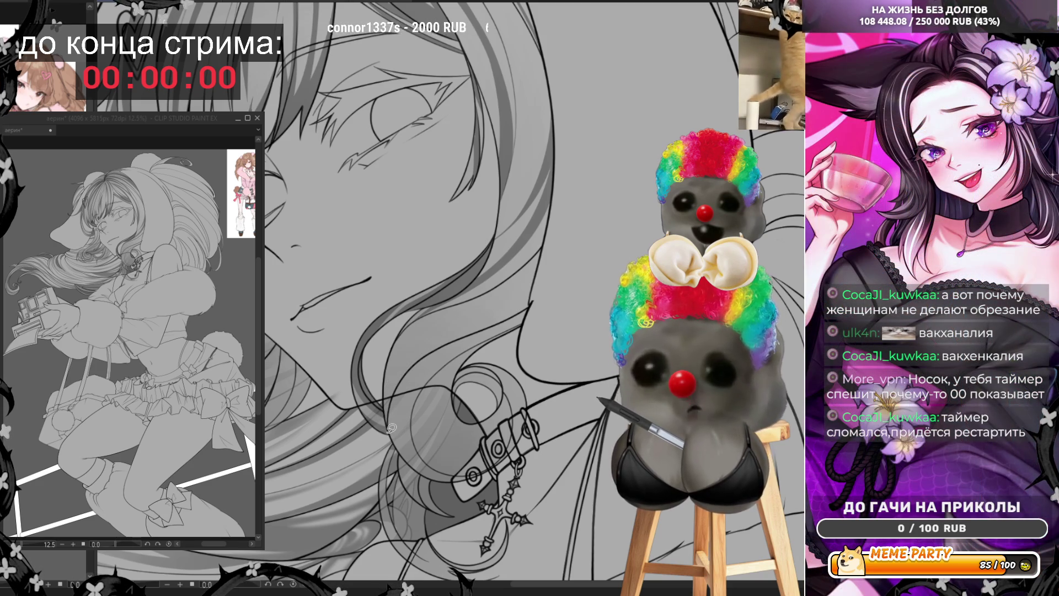
mouse_move(389, 422)
mouse_down()
mouse_move(398, 360)
mouse_move(448, 311)
mouse_up()
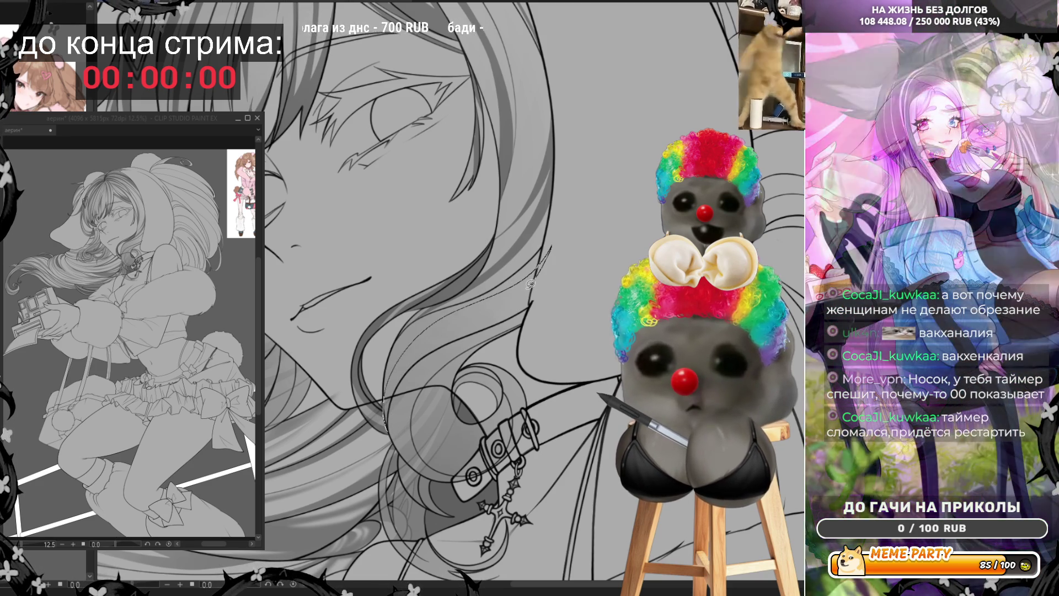
key(ctrl+z)
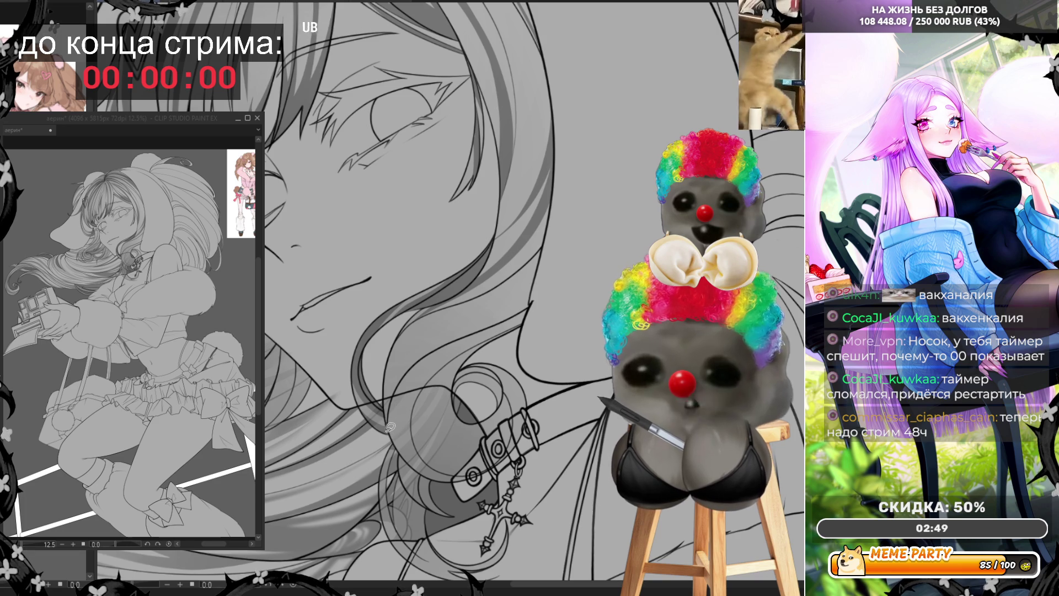
Redraw a thin line along the hair strand, discarding two trial strokes across the hair.
drag(389, 426, 554, 237)
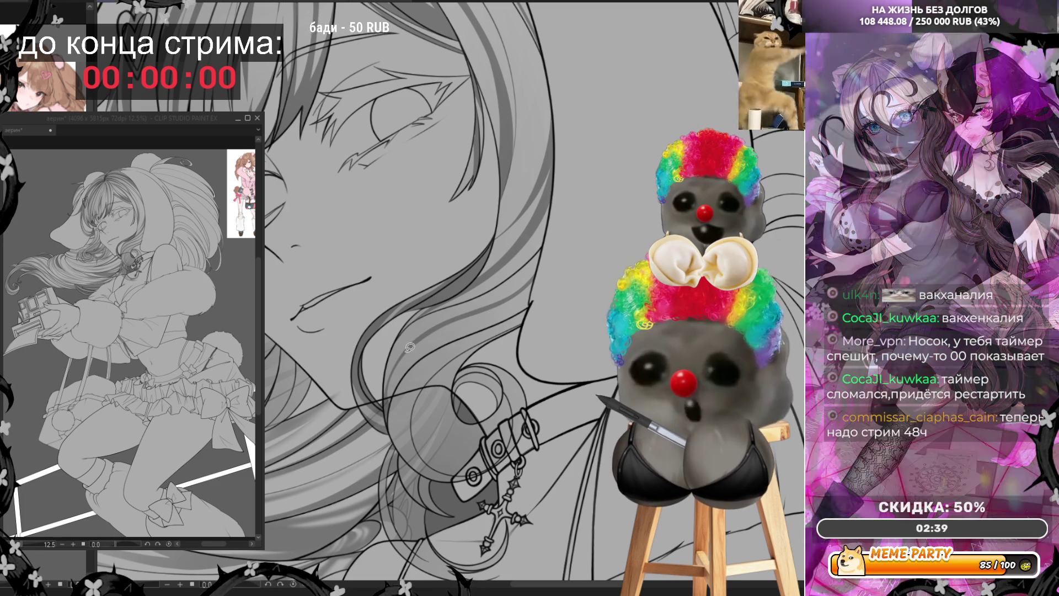
drag(406, 351, 538, 292)
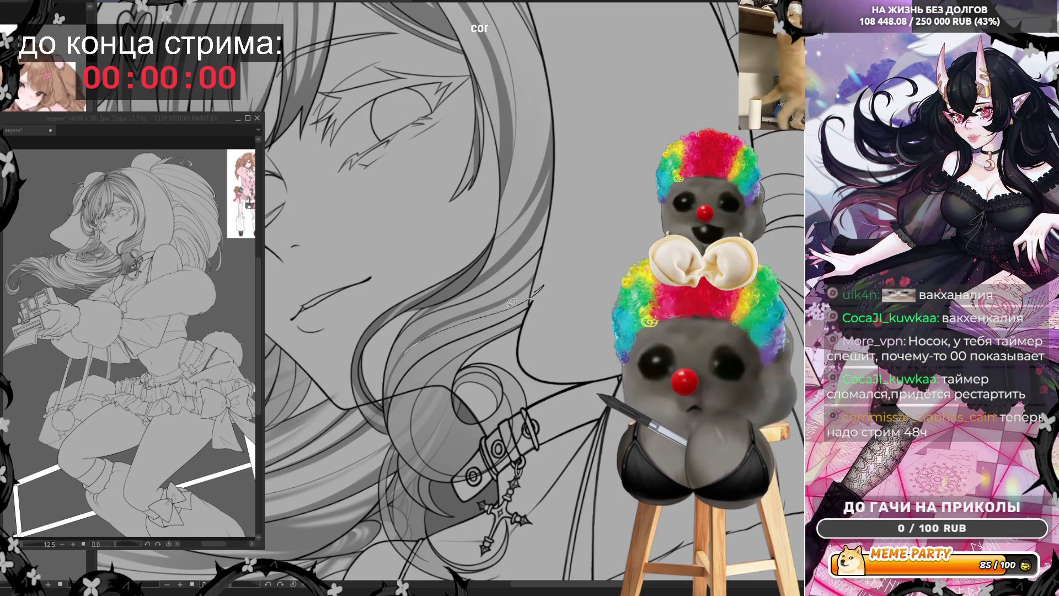
key(ctrl+z)
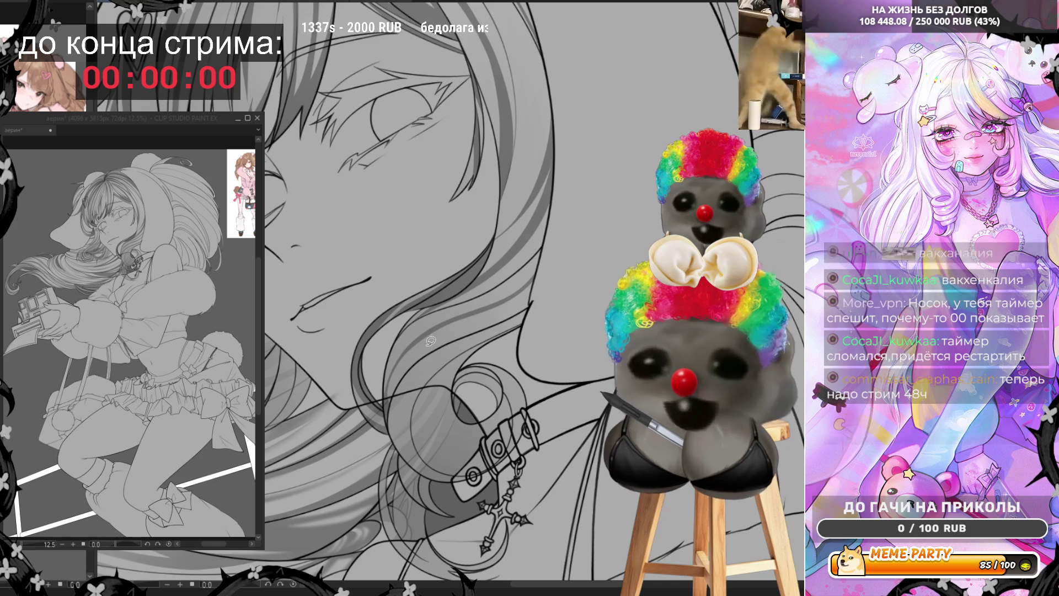
drag(406, 353, 538, 297)
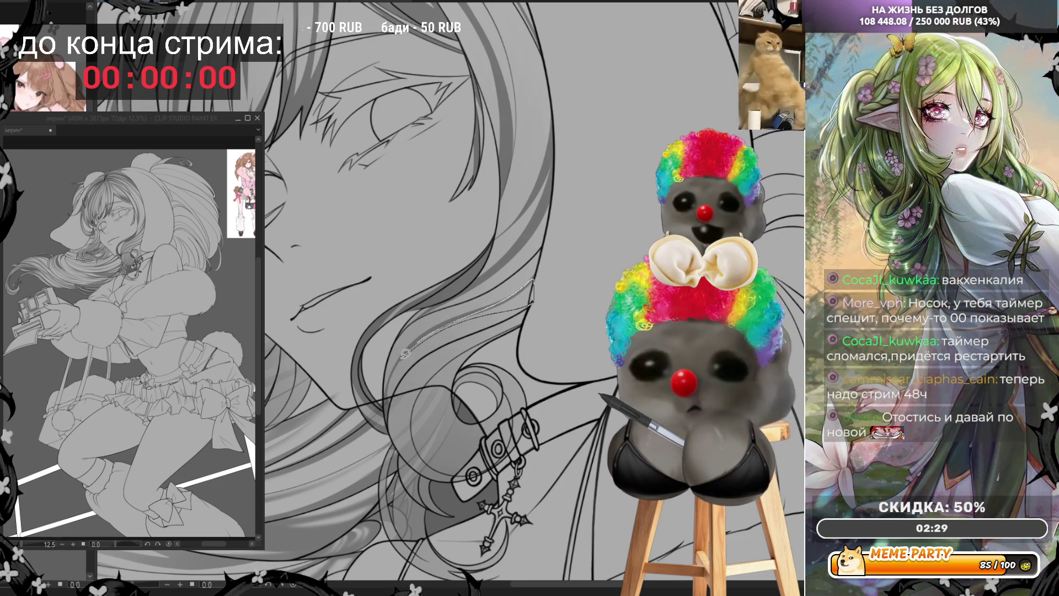
key(ctrl+z)
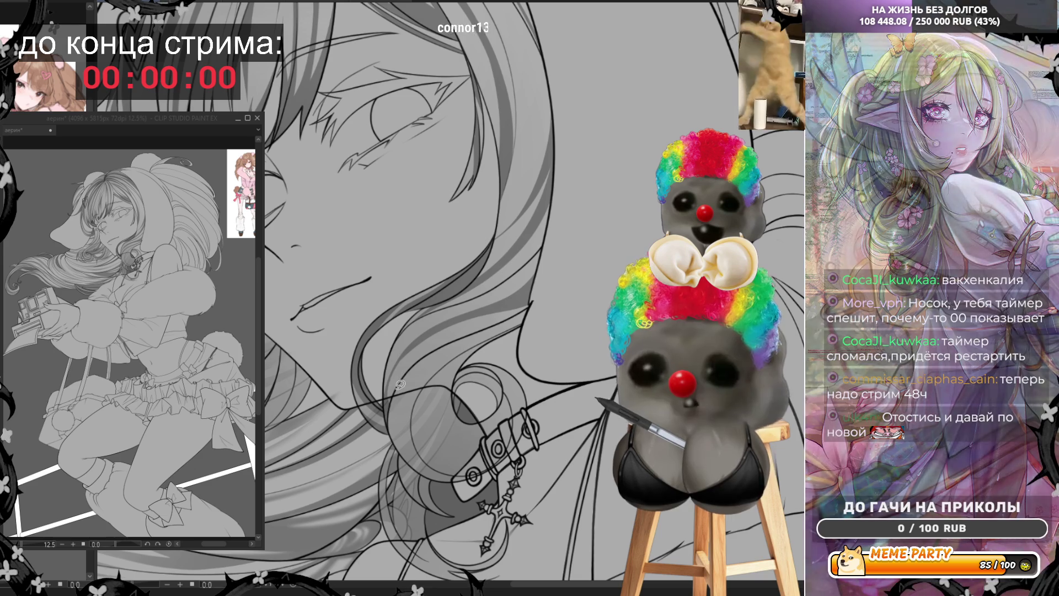
Add short and long strand lines along the hair, then start a freehand lasso around the hair curl.
mouse_move(398, 386)
mouse_down()
mouse_move(422, 332)
mouse_move(447, 321)
mouse_move(404, 379)
mouse_move(470, 302)
mouse_move(547, 241)
mouse_up()
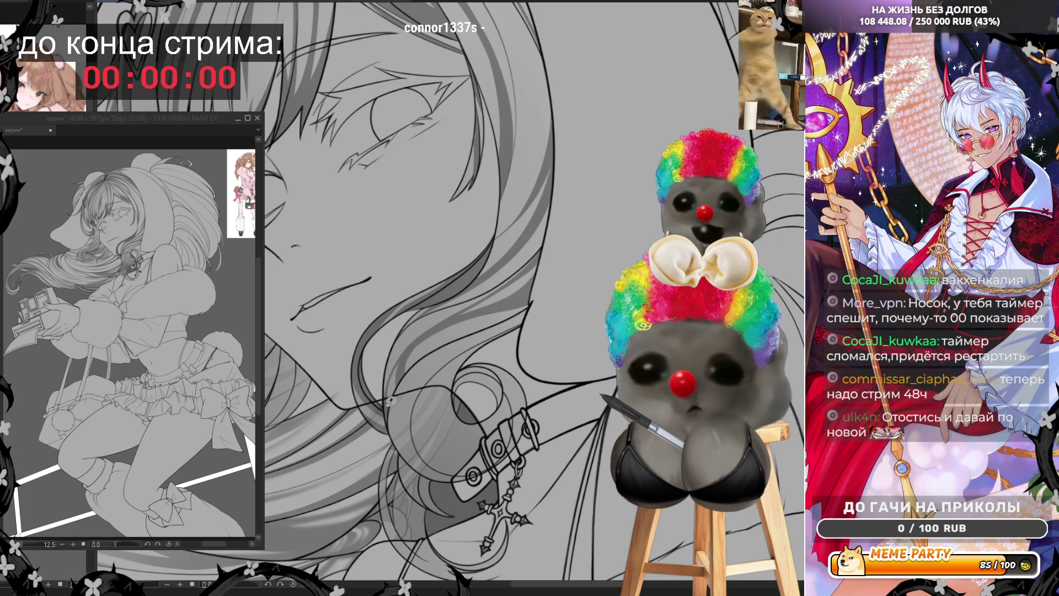
mouse_move(387, 407)
mouse_down()
mouse_move(438, 317)
mouse_move(539, 255)
mouse_up()
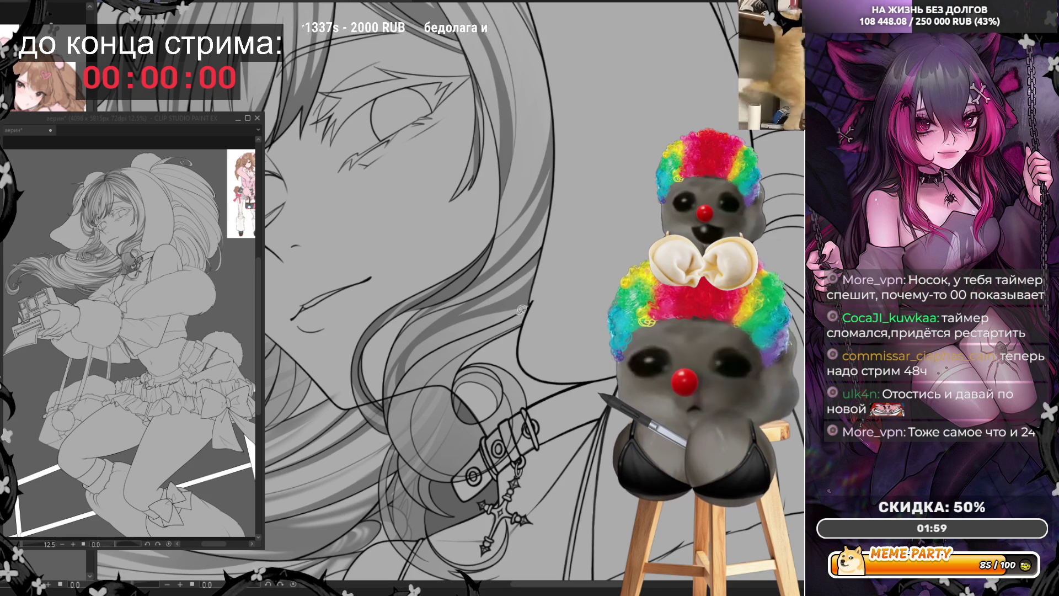
mouse_move(518, 318)
mouse_down()
mouse_move(432, 372)
mouse_move(408, 439)
mouse_move(419, 463)
mouse_move(392, 421)
mouse_move(399, 396)
mouse_move(441, 353)
mouse_move(531, 303)
mouse_up()
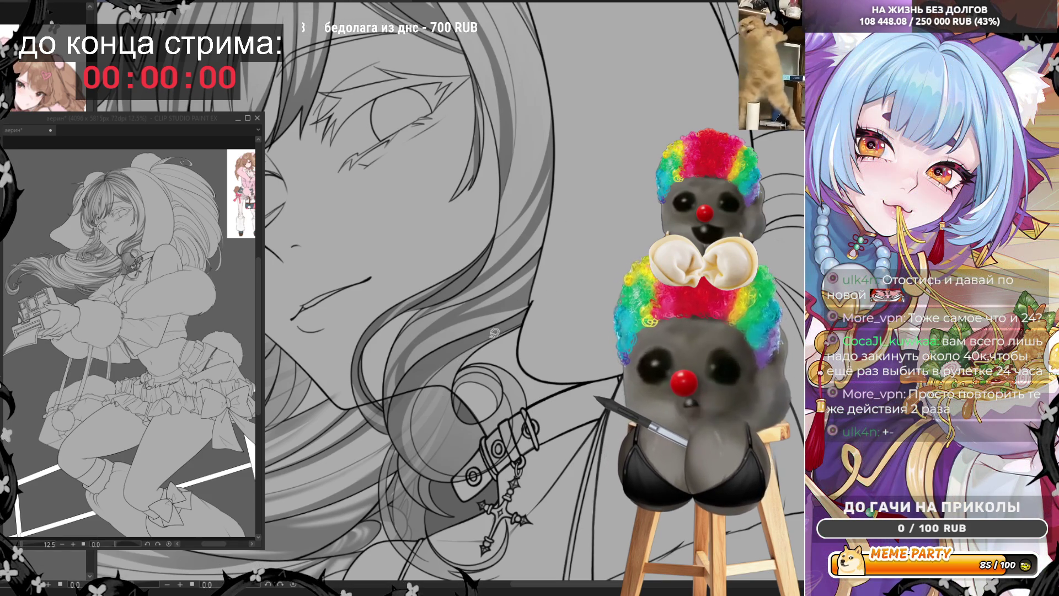
mouse_move(486, 340)
mouse_down()
mouse_move(456, 367)
mouse_move(426, 440)
mouse_move(455, 473)
mouse_move(486, 468)
mouse_move(464, 472)
mouse_move(451, 395)
mouse_move(468, 355)
mouse_move(471, 440)
mouse_move(507, 438)
mouse_up()
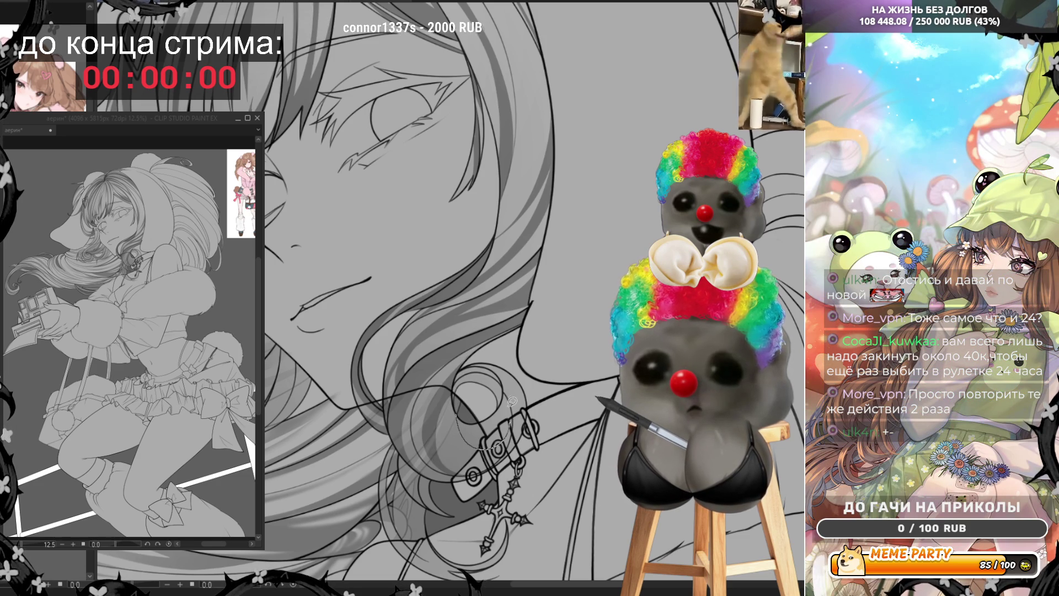
mouse_move(512, 401)
mouse_down()
mouse_move(493, 422)
mouse_move(474, 414)
mouse_up()
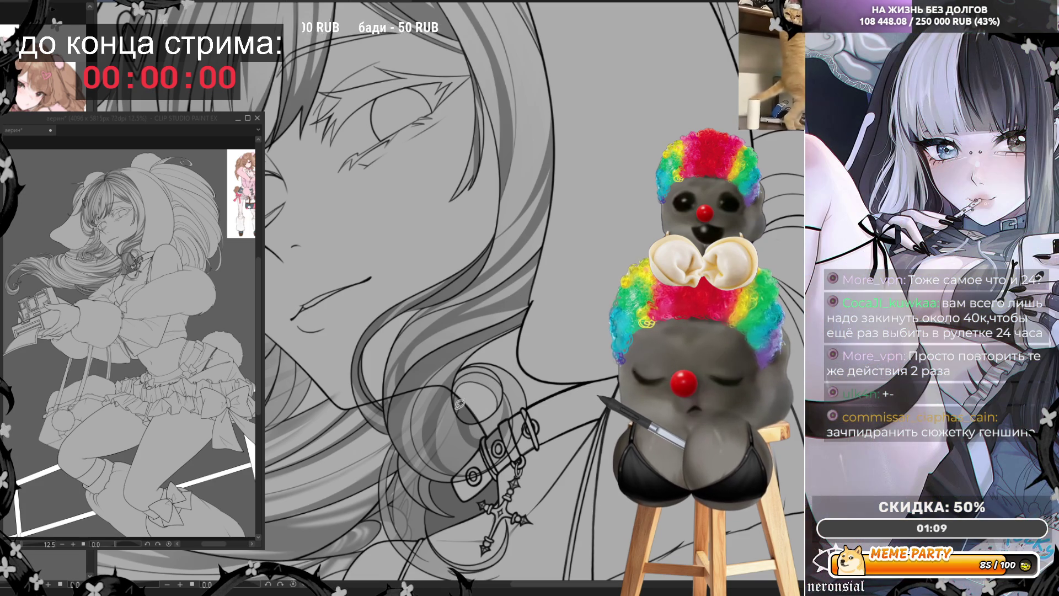
mouse_move(462, 380)
mouse_down()
mouse_move(486, 367)
mouse_move(510, 386)
mouse_move(475, 401)
mouse_move(461, 392)
mouse_move(472, 368)
mouse_move(506, 379)
mouse_up()
drag(471, 411, 467, 413)
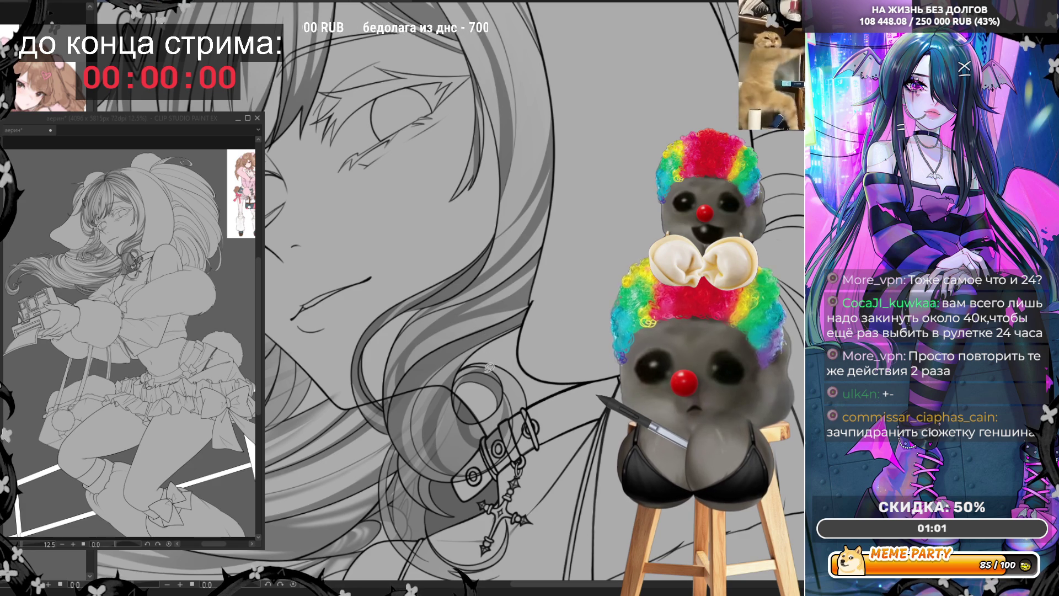
mouse_move(454, 408)
mouse_down()
mouse_move(493, 362)
mouse_move(507, 384)
mouse_move(472, 406)
mouse_up()
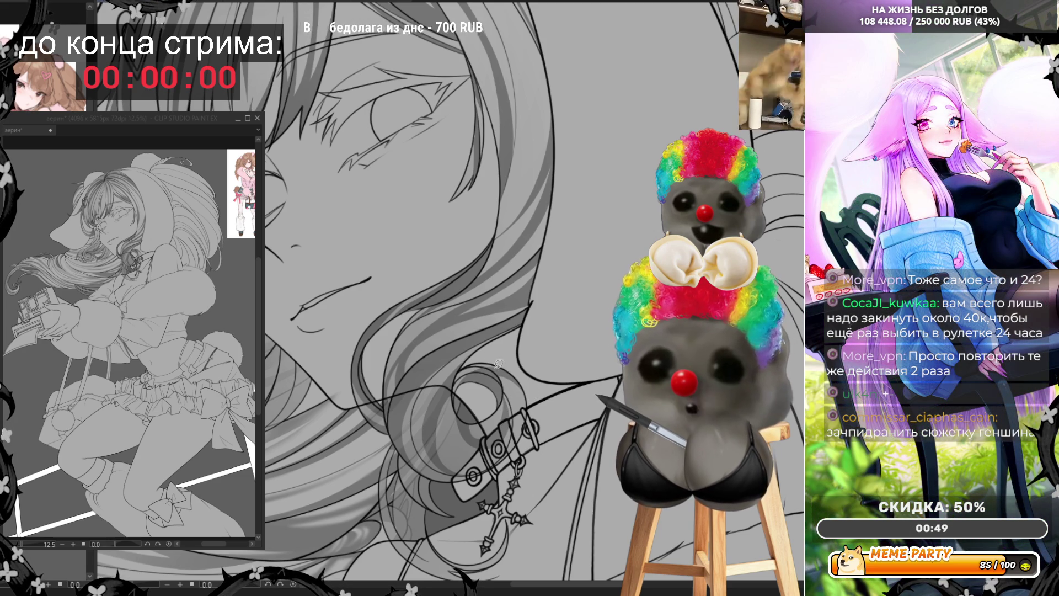
drag(487, 368, 516, 383)
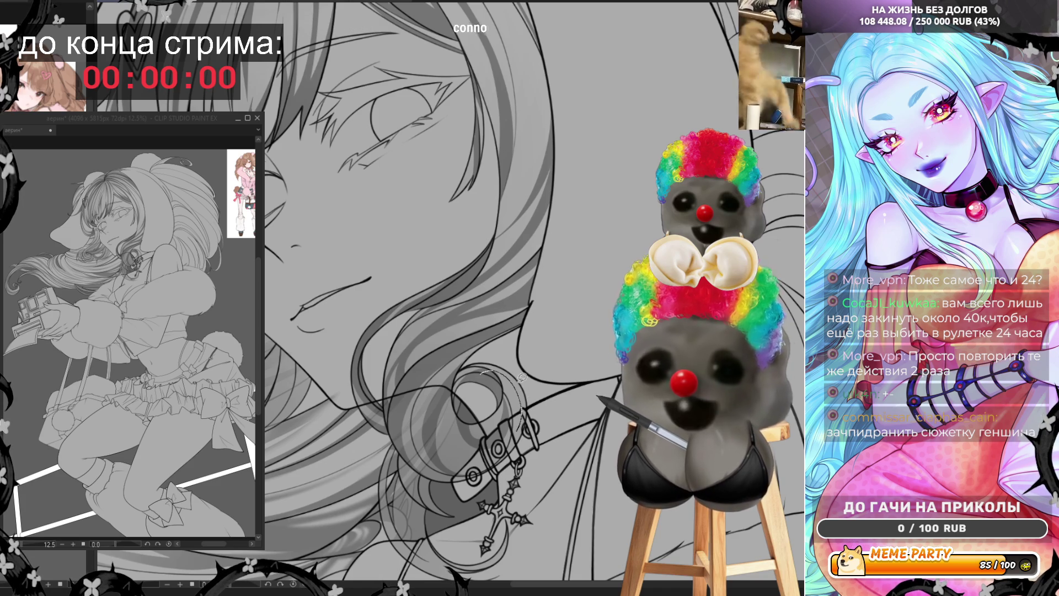
key(ctrl+z)
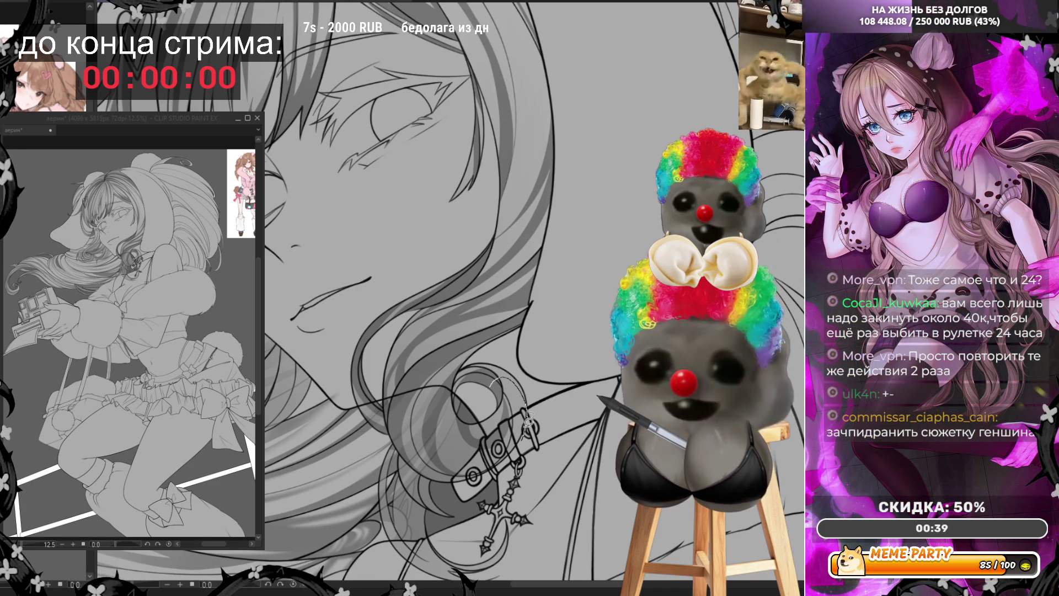
key(ctrl+z)
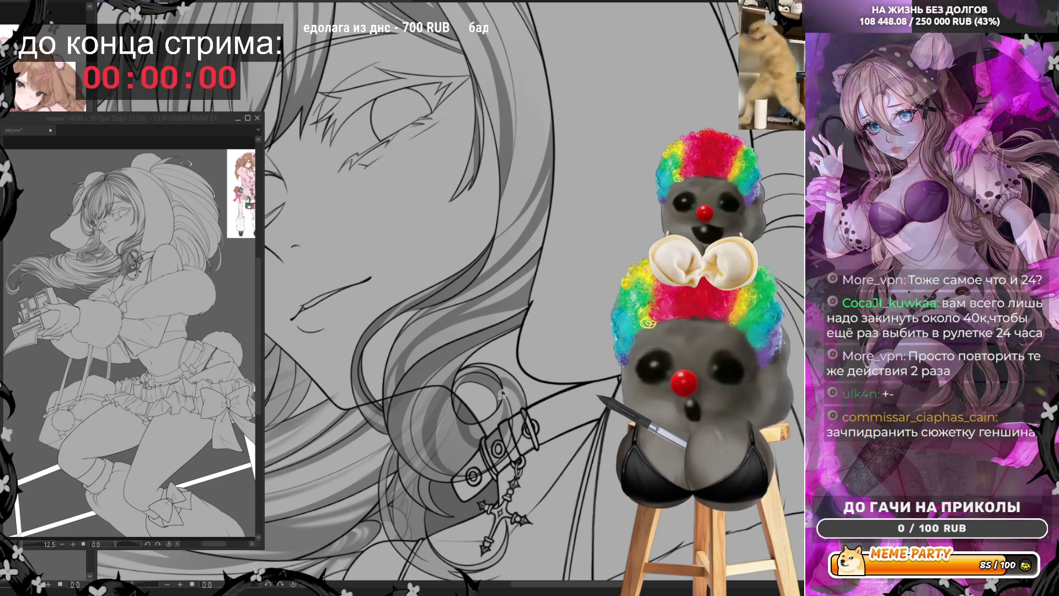
drag(508, 382, 525, 429)
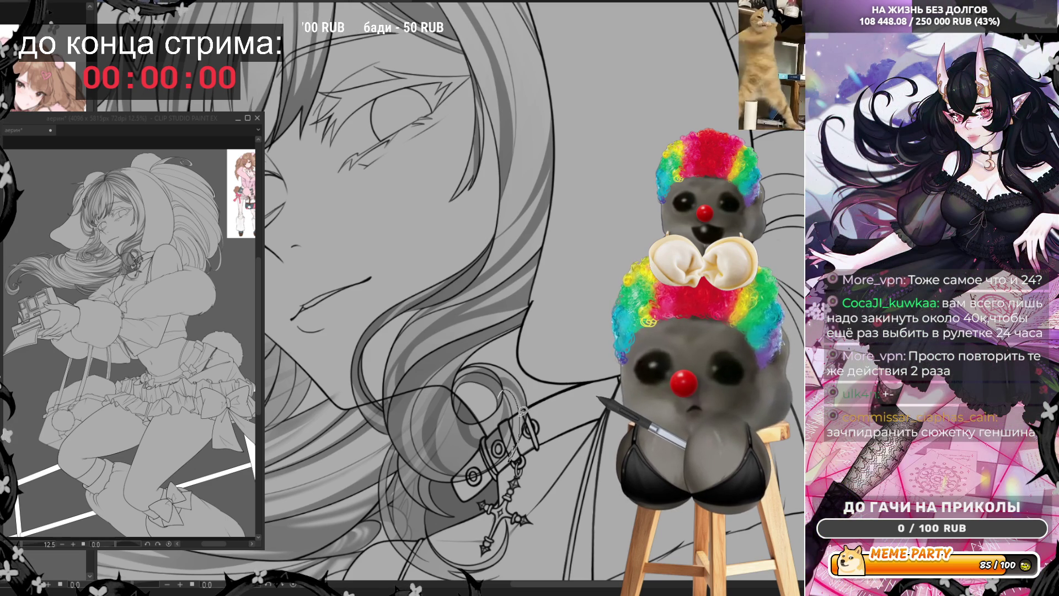
After several discarded arc attempts, draw a curved strand line along the hair curl toward the belt strap.
key(ctrl+z)
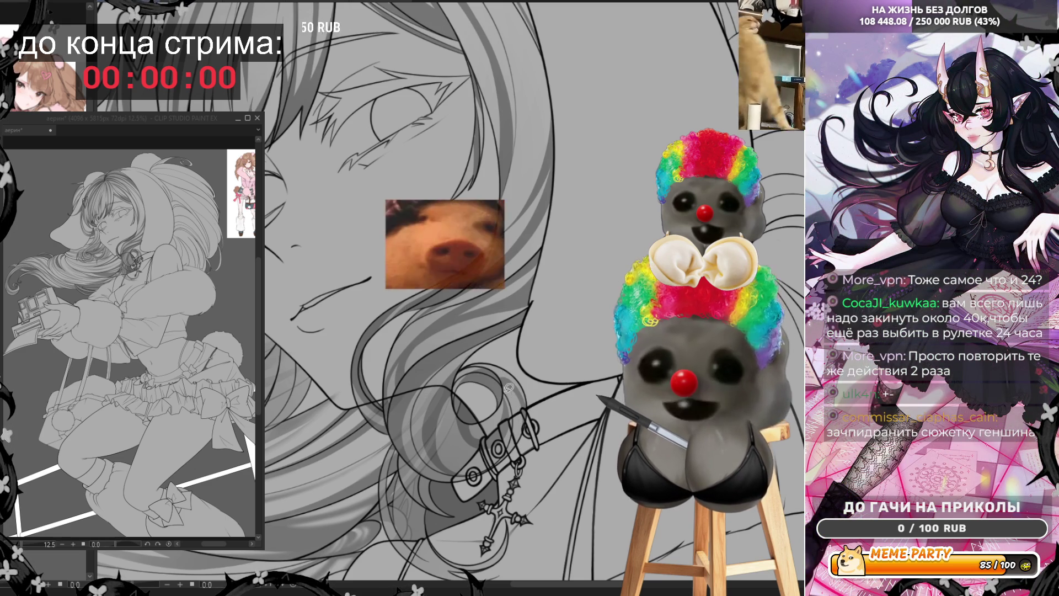
drag(527, 411, 496, 401)
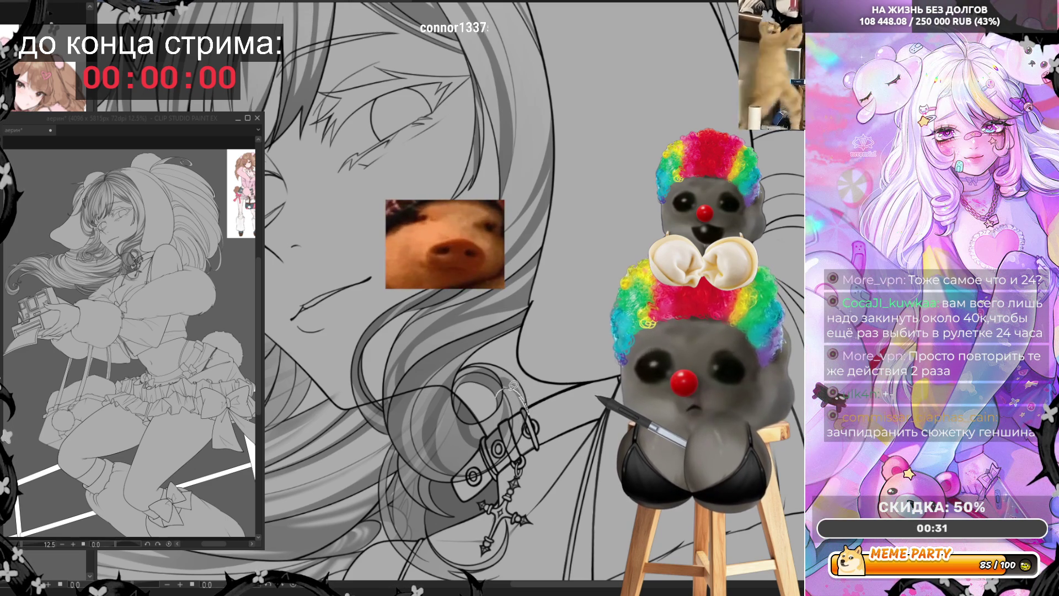
key(ctrl+z)
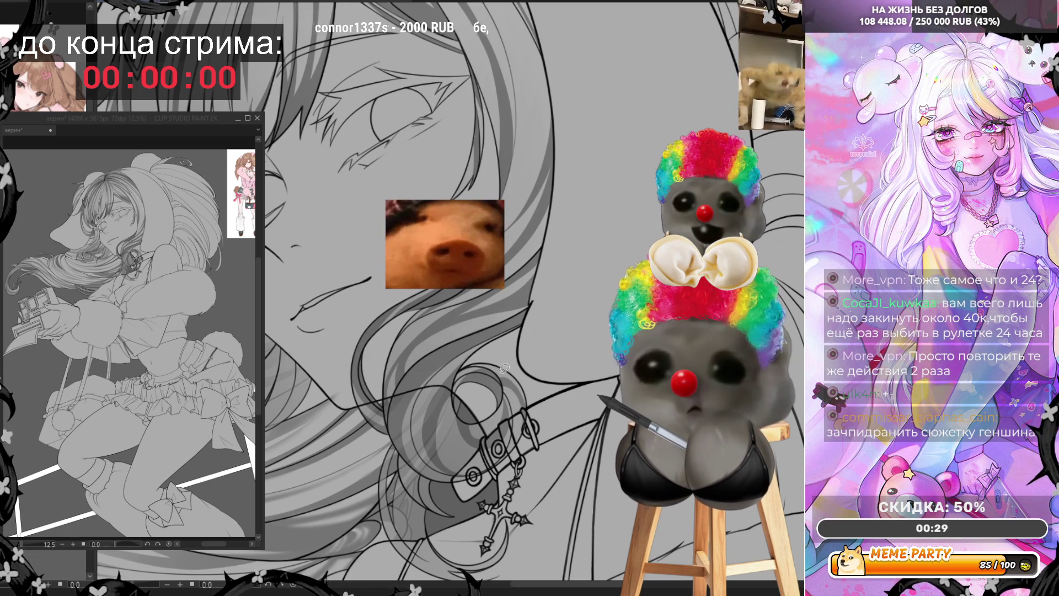
drag(484, 373, 522, 379)
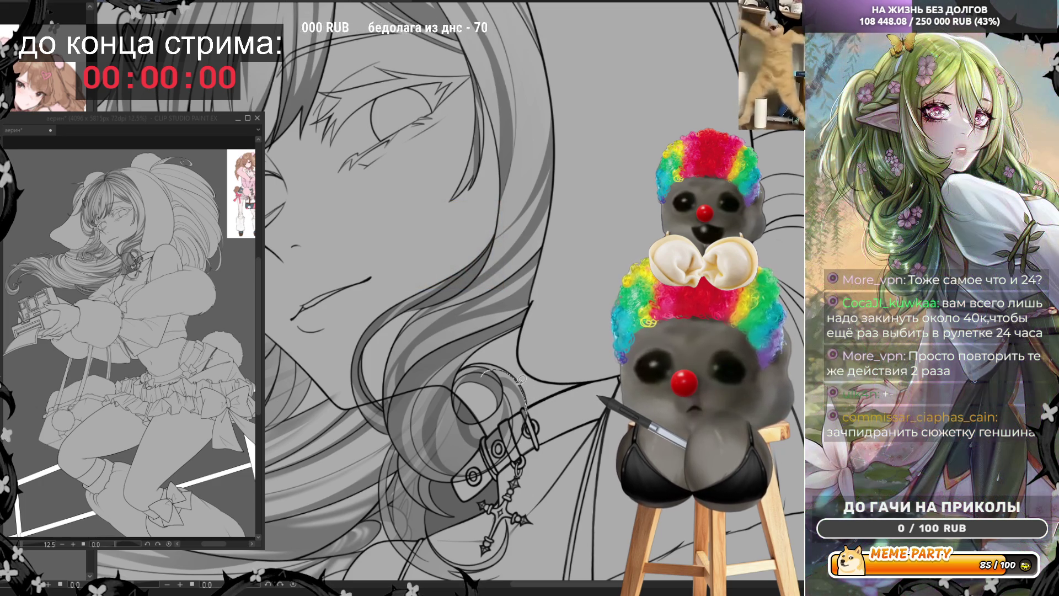
key(ctrl+z)
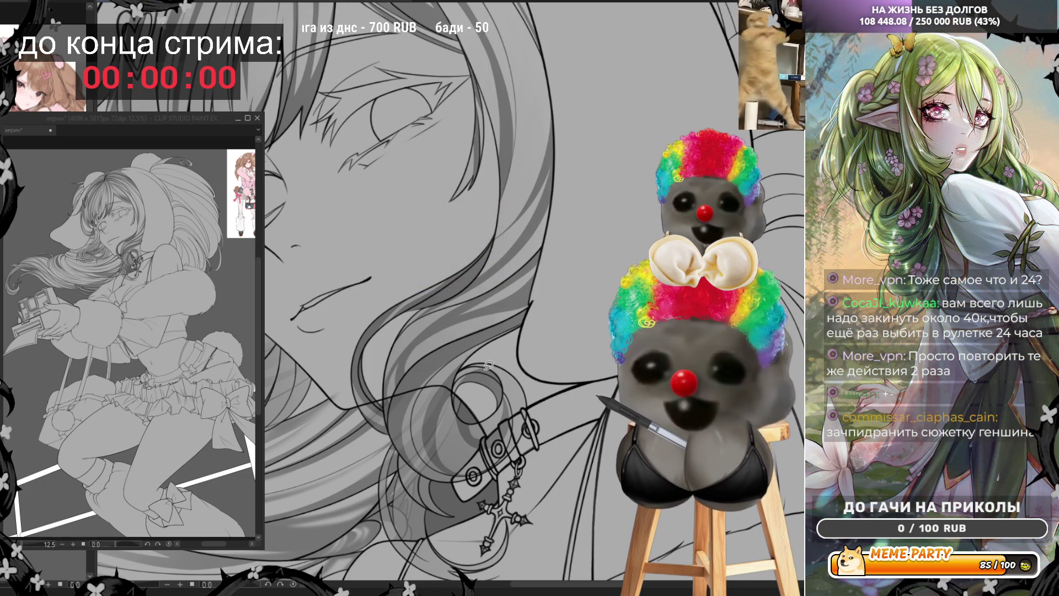
mouse_move(527, 402)
mouse_down()
mouse_move(523, 433)
mouse_move(499, 460)
mouse_up()
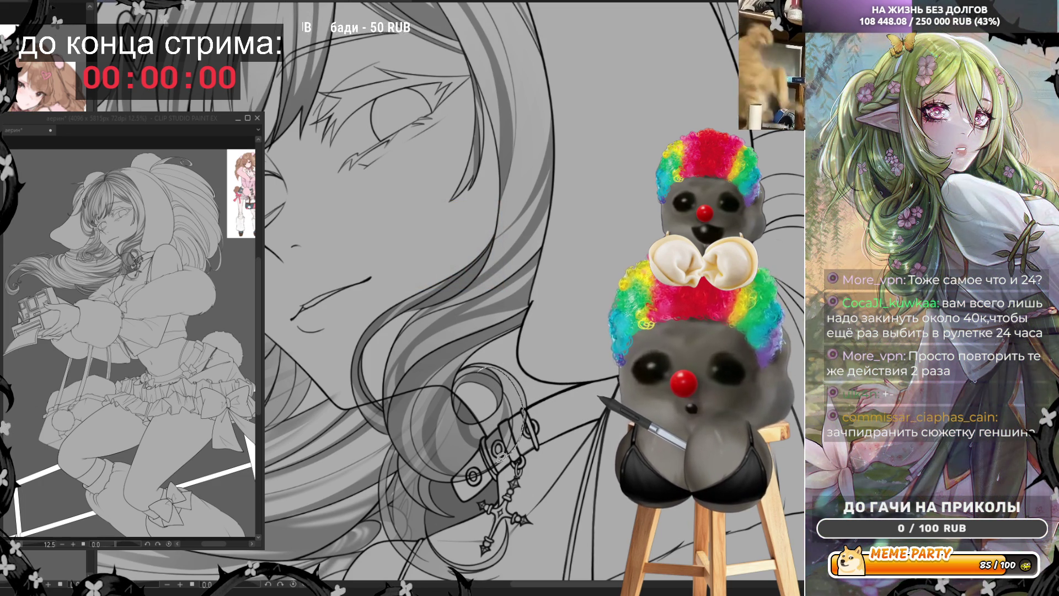
key(ctrl+z)
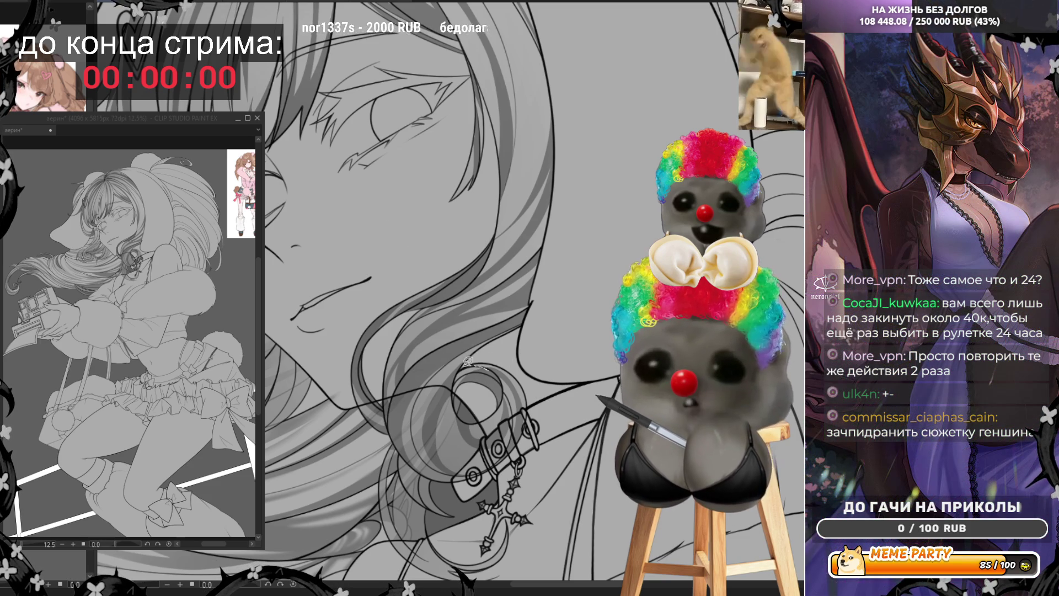
key(ctrl+z)
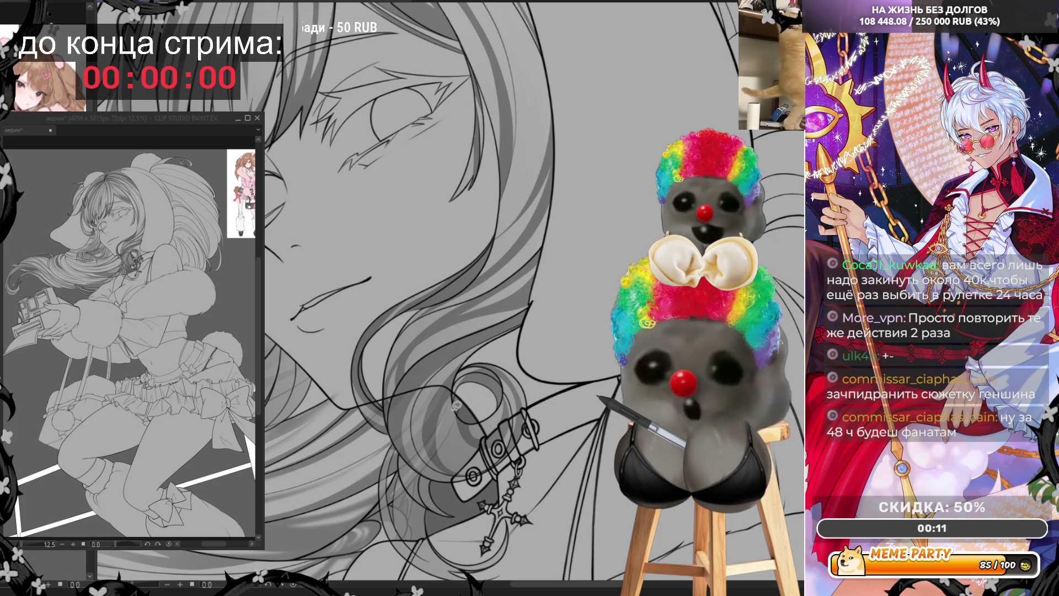
mouse_move(456, 396)
mouse_down()
mouse_move(449, 436)
mouse_move(494, 449)
mouse_move(502, 440)
mouse_up()
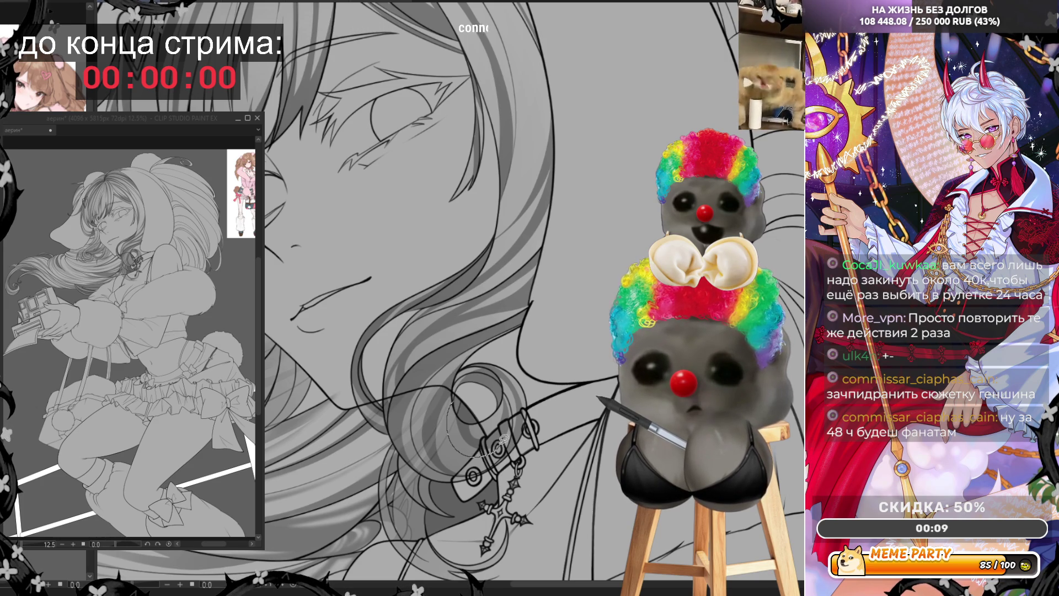
key(ctrl+z)
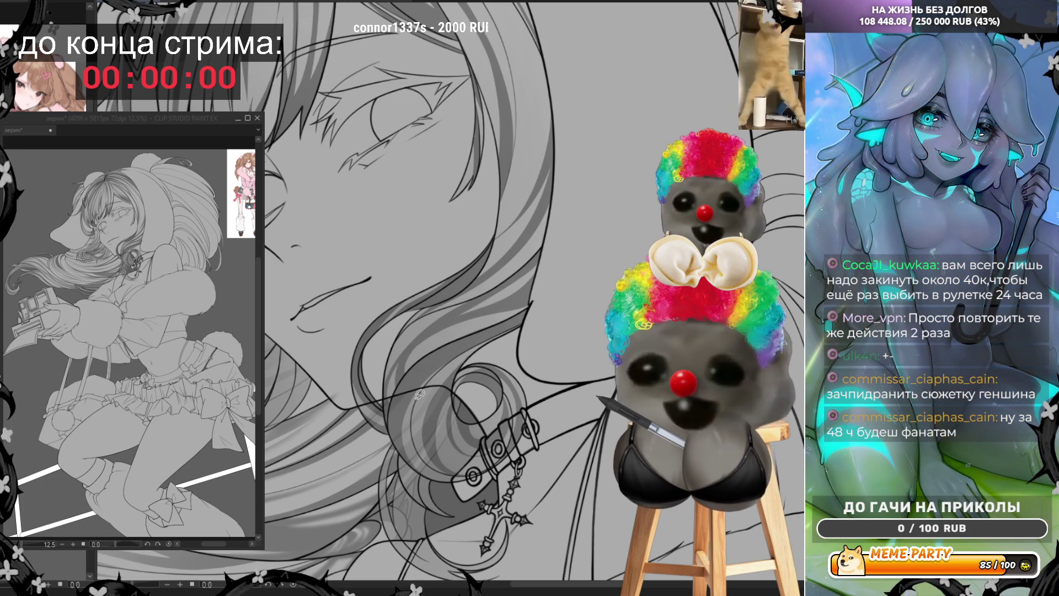
drag(412, 390, 335, 489)
scroll(465, 363, up, 2)
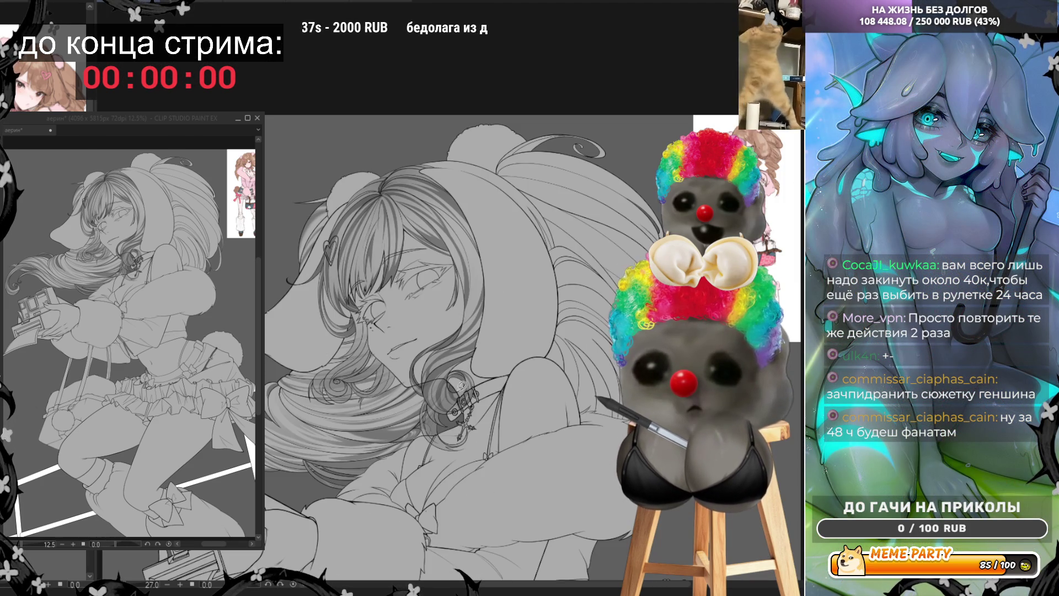
scroll(451, 253, up, 2)
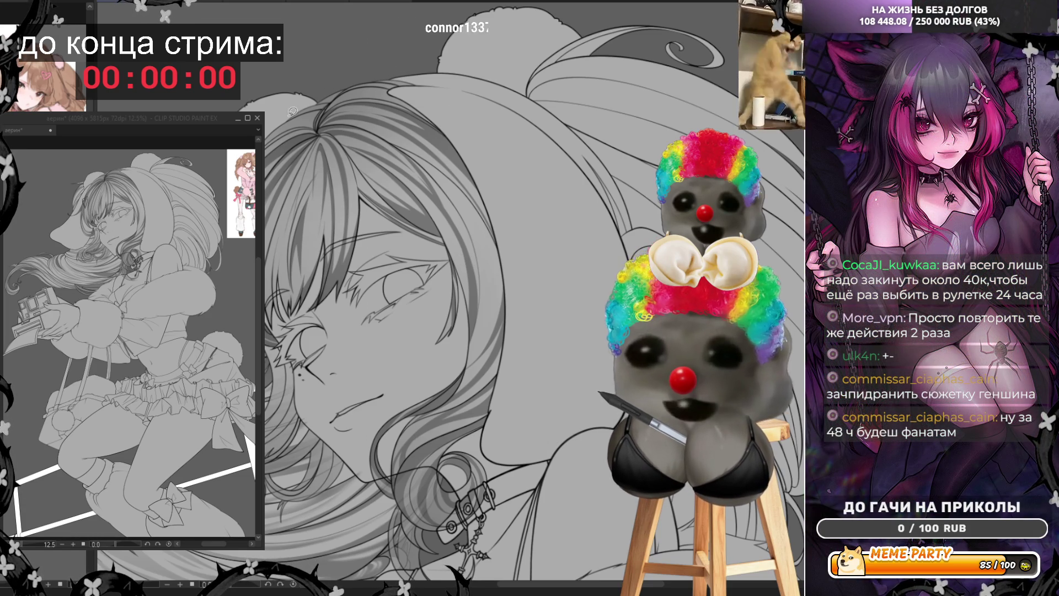
mouse_move(394, 143)
mouse_down()
mouse_move(452, 212)
mouse_move(477, 276)
mouse_move(494, 245)
mouse_move(487, 229)
mouse_move(491, 243)
mouse_up()
mouse_move(411, 145)
mouse_down()
mouse_move(499, 274)
mouse_move(488, 343)
mouse_move(494, 310)
mouse_move(475, 207)
mouse_move(395, 141)
mouse_move(405, 153)
mouse_up()
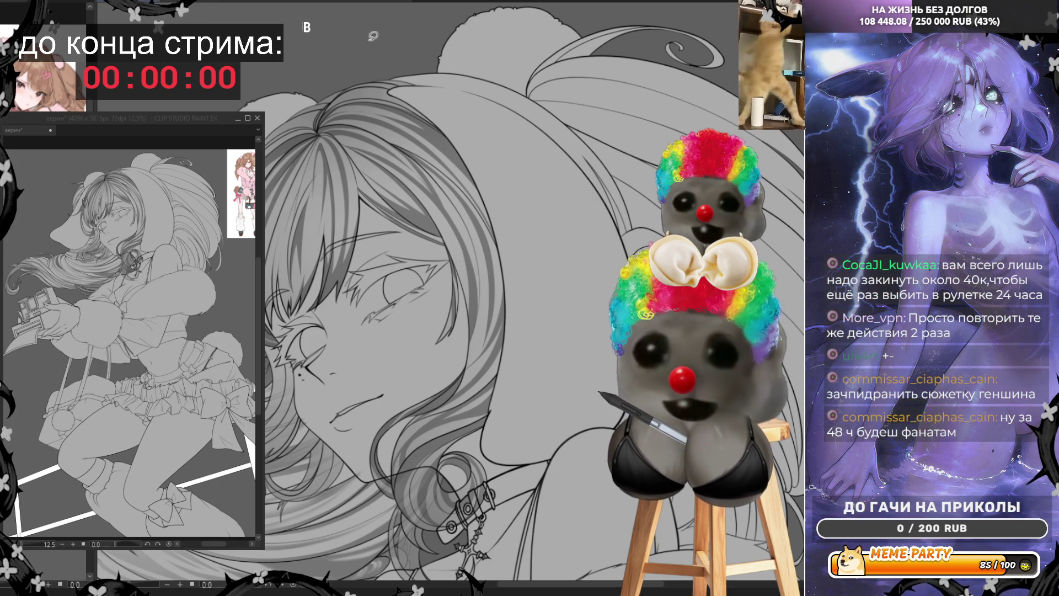
Zoom in on the top of the head and add darker strand lines along the hair.
scroll(488, 359, up, 2)
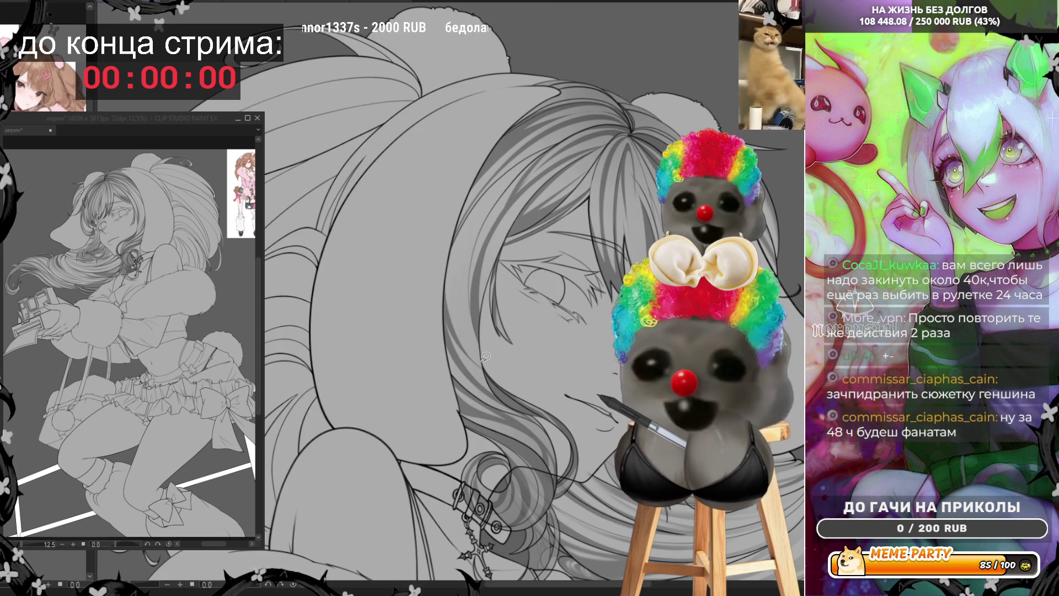
mouse_move(469, 335)
mouse_down()
mouse_move(462, 287)
mouse_move(491, 187)
mouse_move(455, 237)
mouse_move(462, 322)
mouse_up()
drag(481, 356, 483, 357)
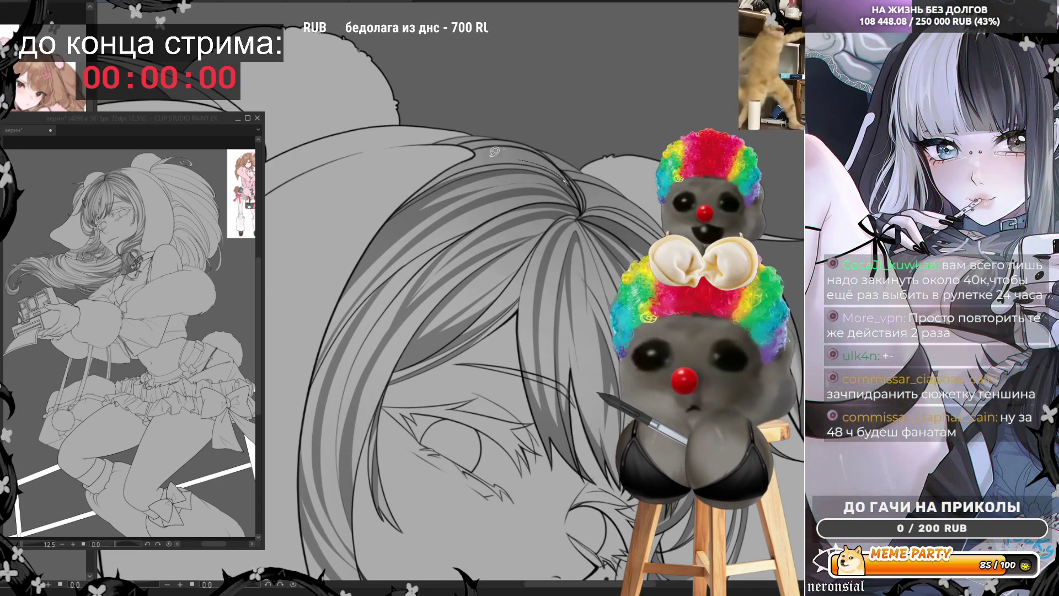
Draw a dark strand line across the crown, undoing and restoring it, plus a faint curve.
mouse_move(470, 154)
mouse_down()
mouse_move(541, 149)
mouse_move(578, 192)
mouse_up()
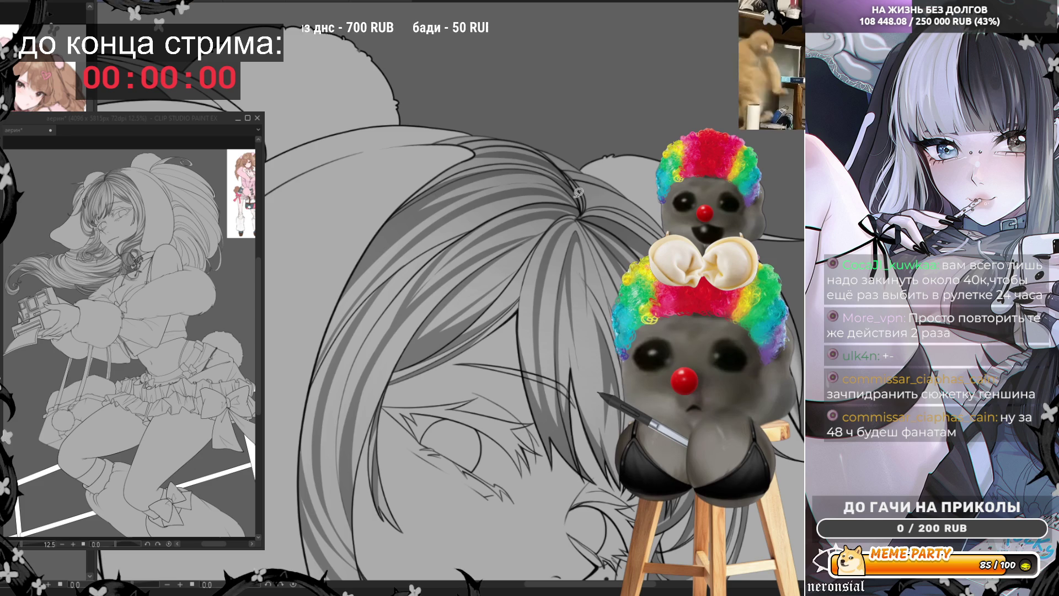
key(ctrl+z)
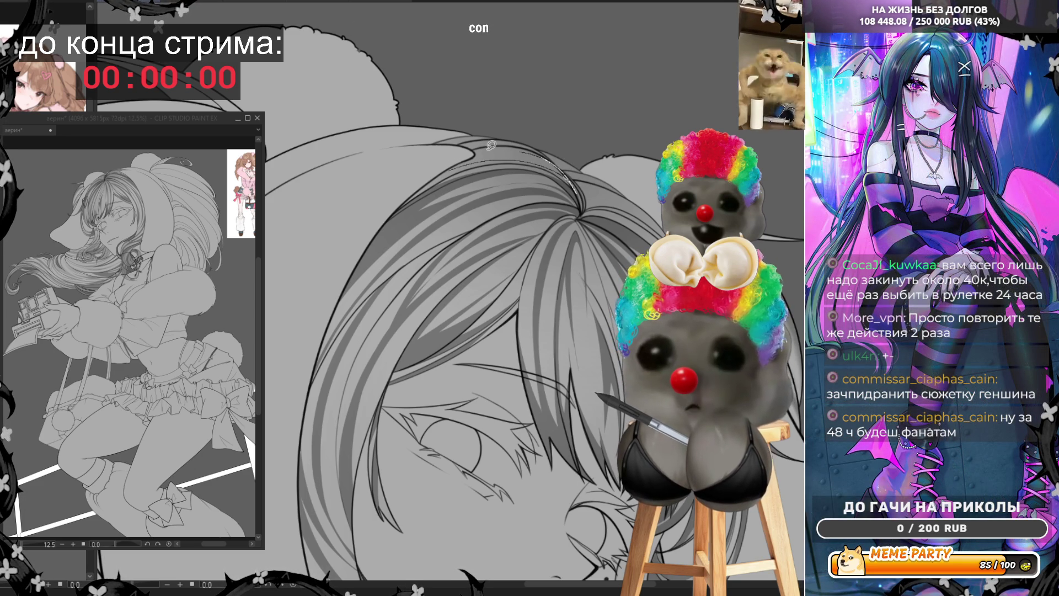
key(ctrl+y)
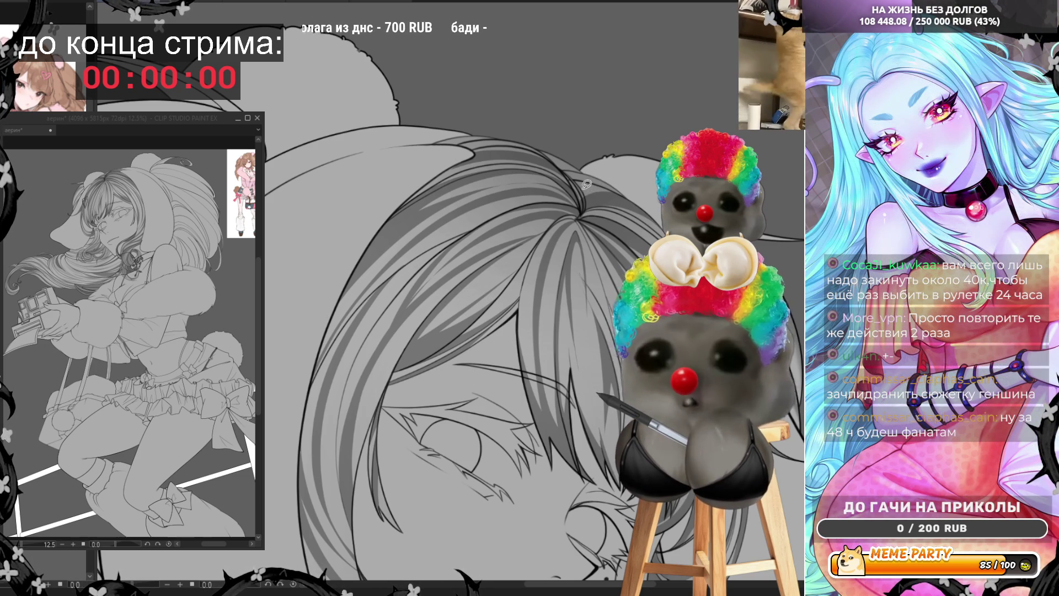
drag(579, 196, 603, 180)
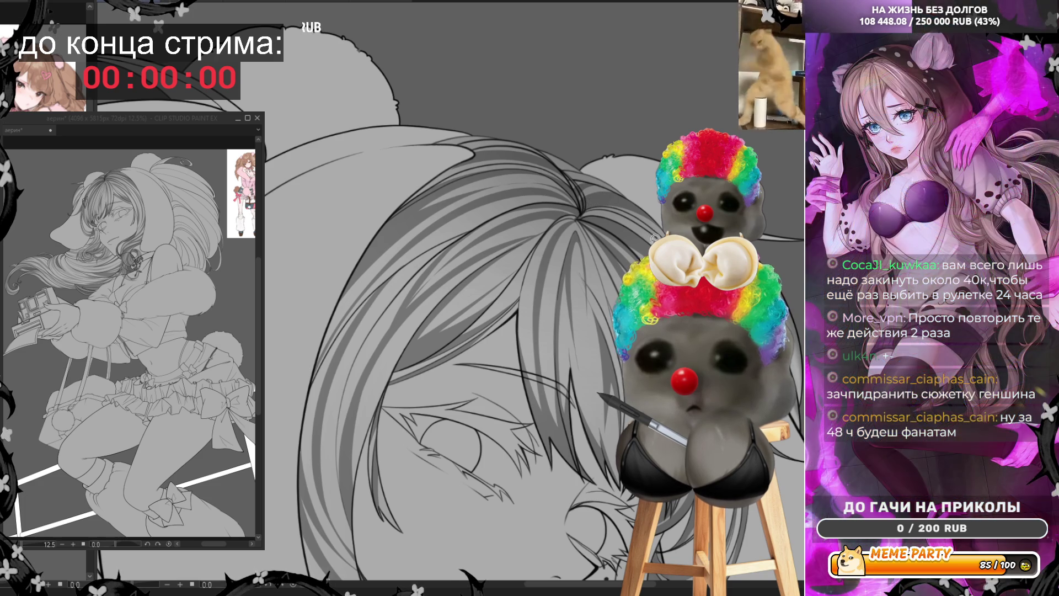
Flip the canvas horizontally, add short thin strand lines to the hair, then zoom out.
key(h)
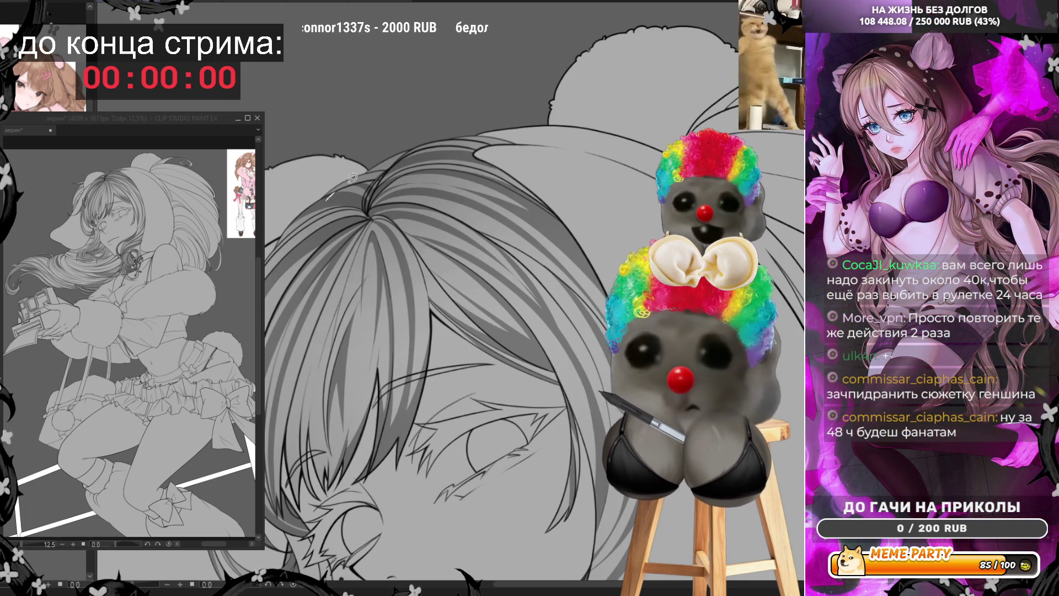
drag(326, 197, 385, 170)
key(ctrl+z)
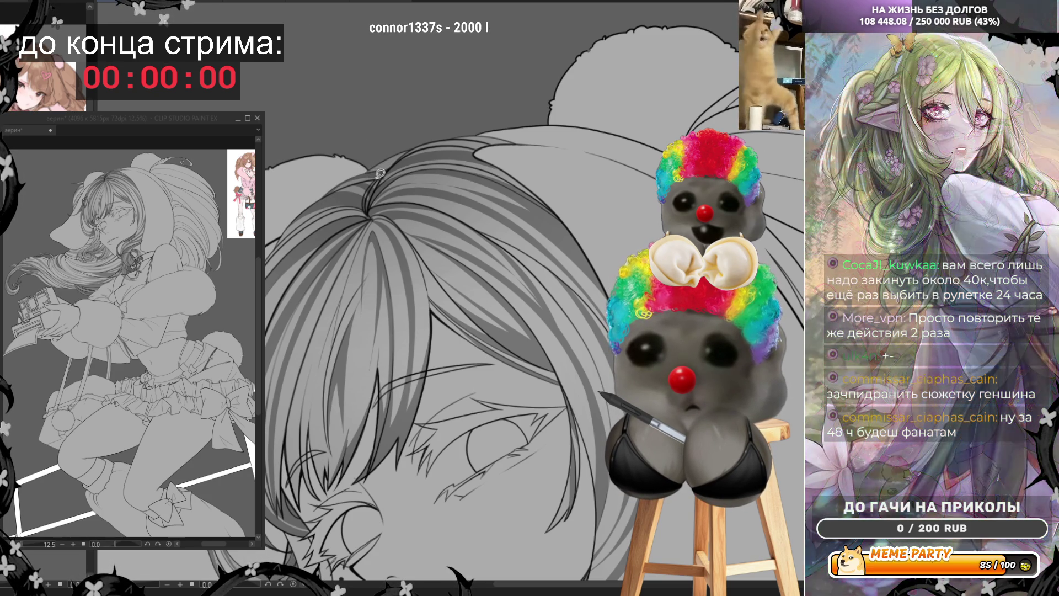
mouse_move(380, 180)
mouse_down()
mouse_move(343, 175)
mouse_move(397, 159)
mouse_move(369, 165)
mouse_up()
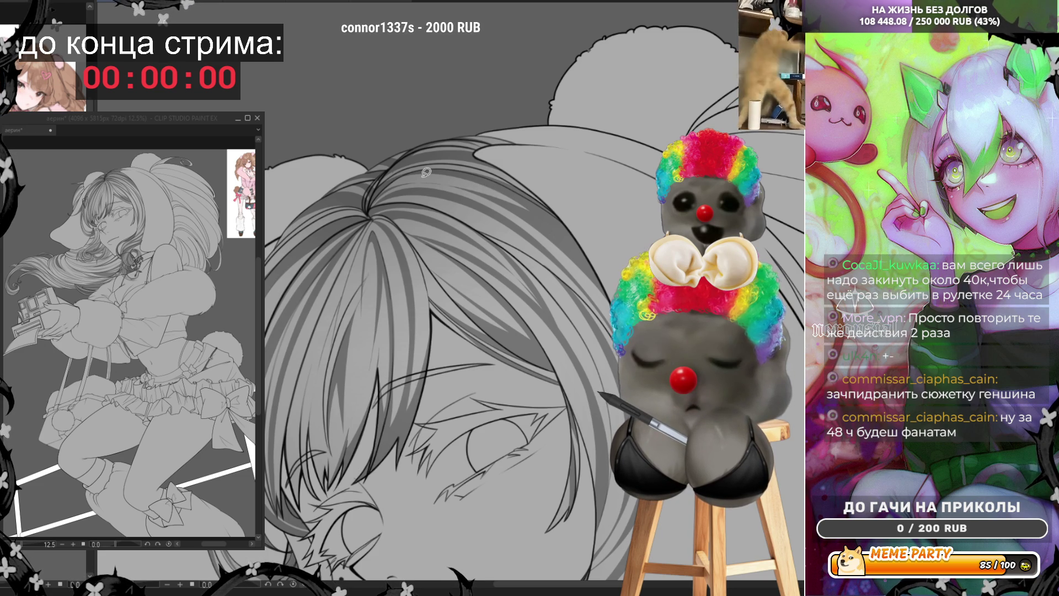
scroll(426, 172, down, 5)
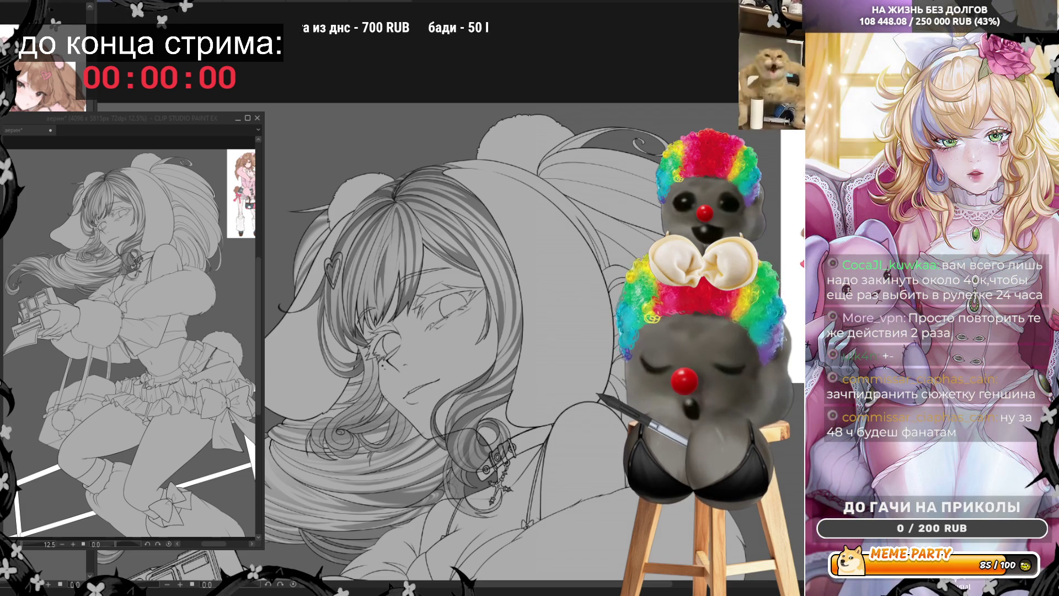
Shrink the brush to about half size with the [ key while zooming around the face.
scroll(474, 342, down, 1)
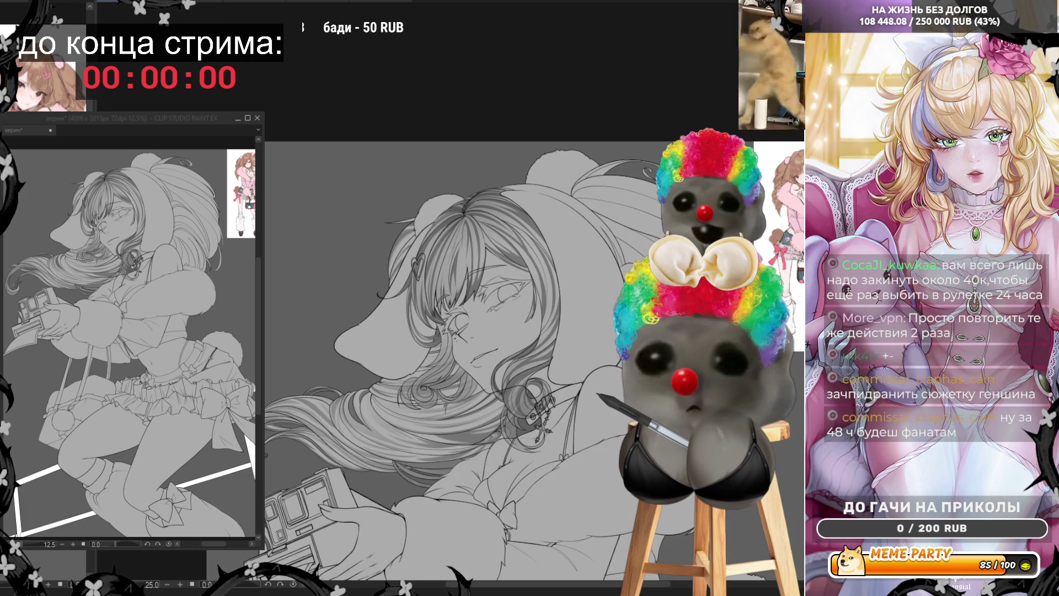
scroll(474, 342, up, 1)
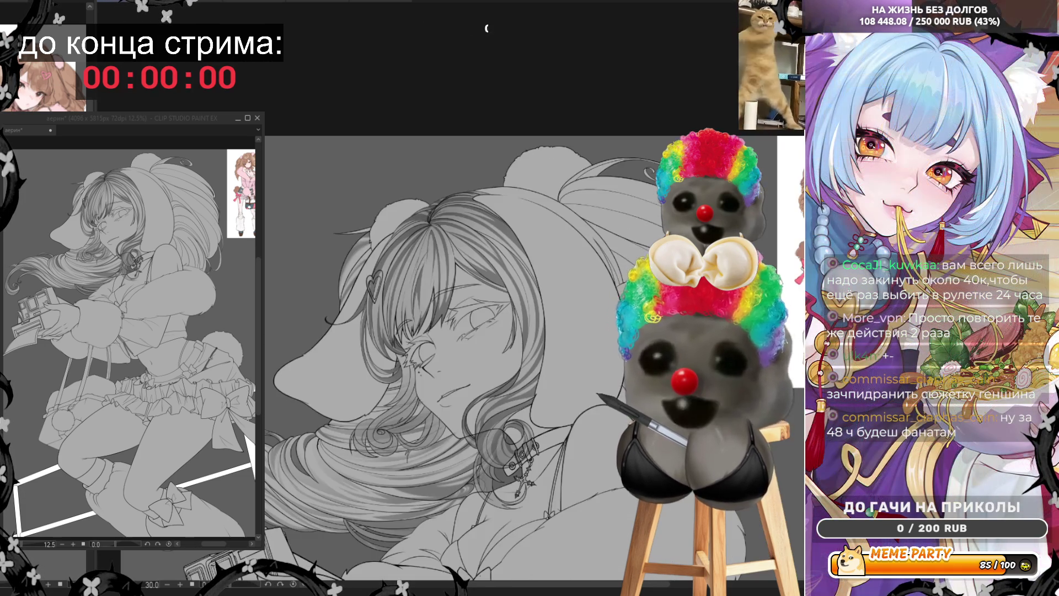
scroll(568, 573, up, 1)
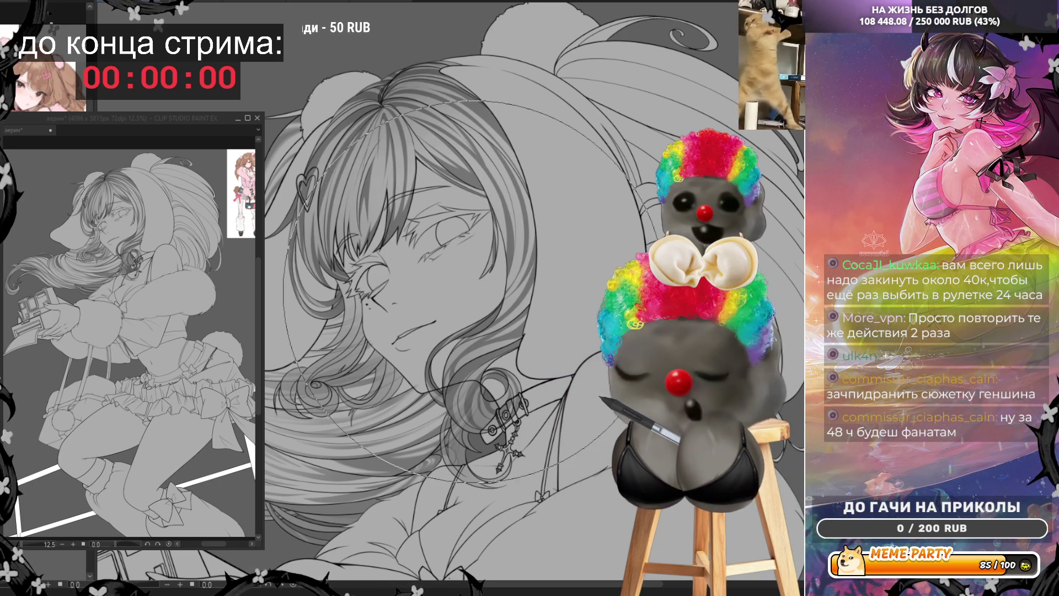
key(bracketleft)
key(bracketleft)
key(bracketleft)
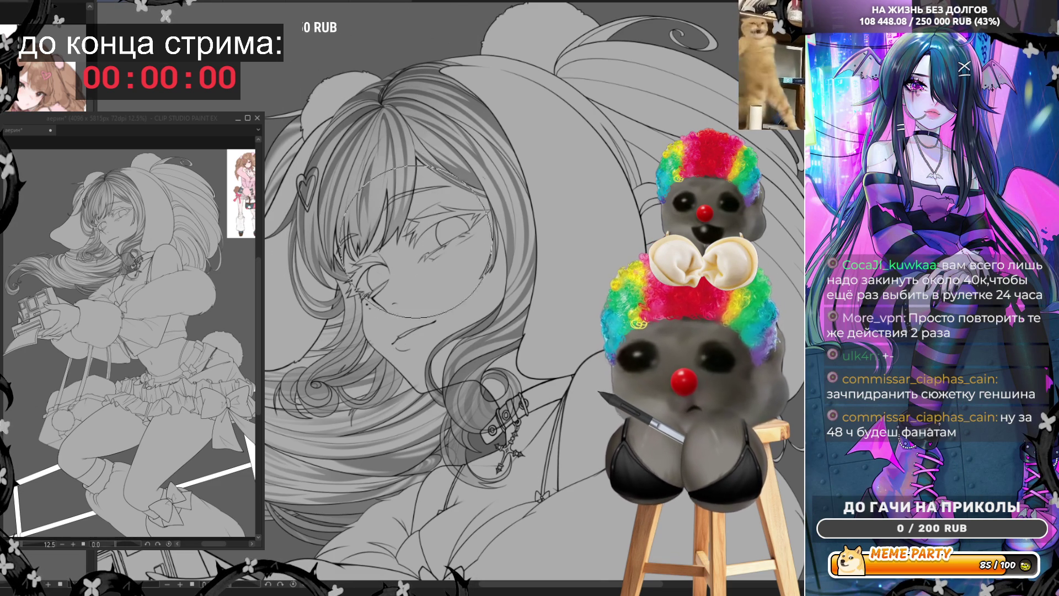
scroll(448, 222, down, 5)
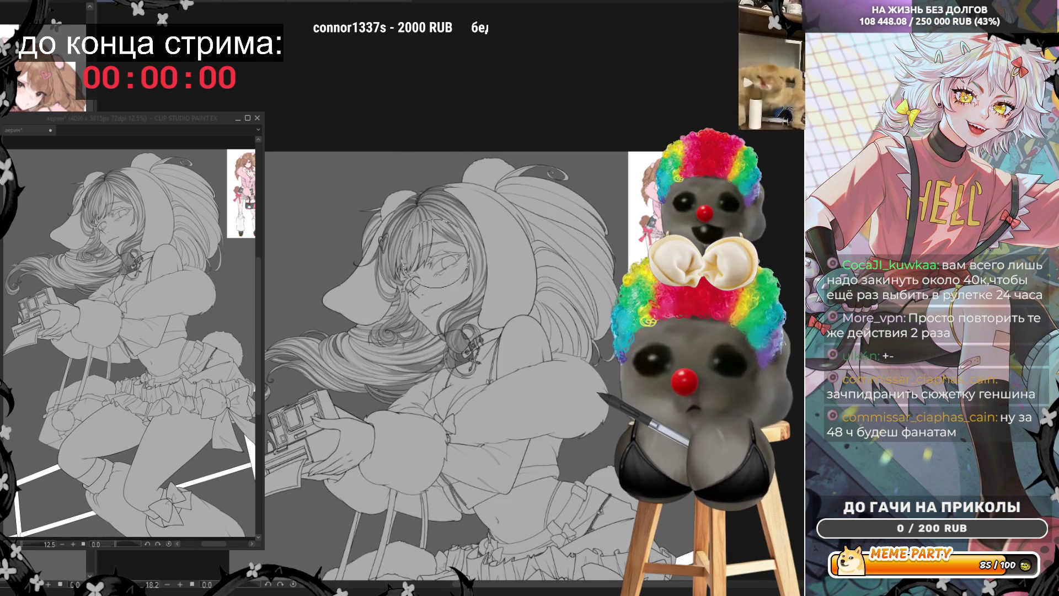
Zoom out to view the whole bear-eared figure and save the lineart file.
scroll(450, 331, down, 4)
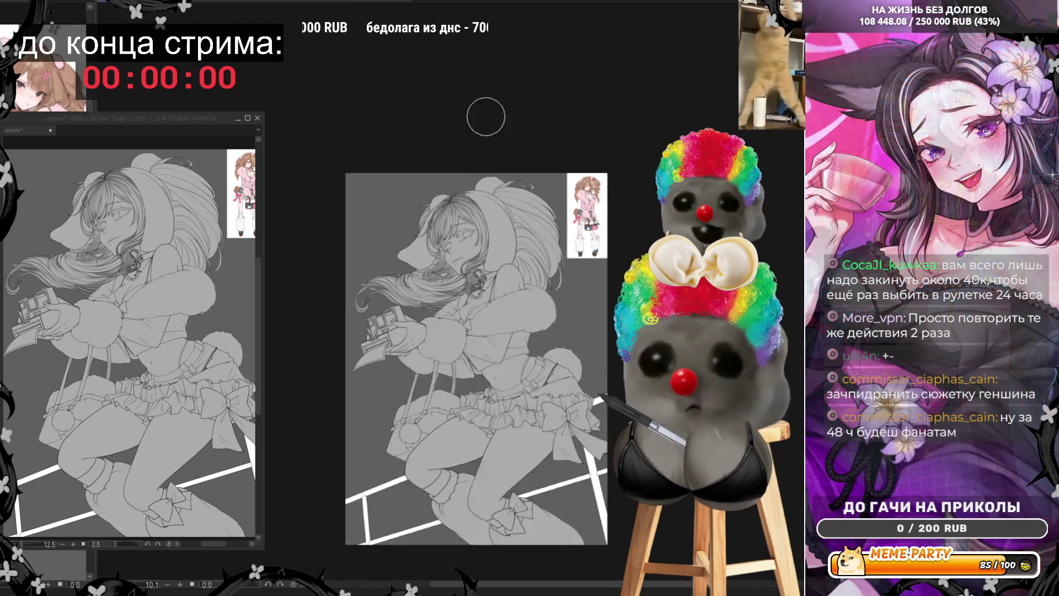
scroll(453, 324, up, 2)
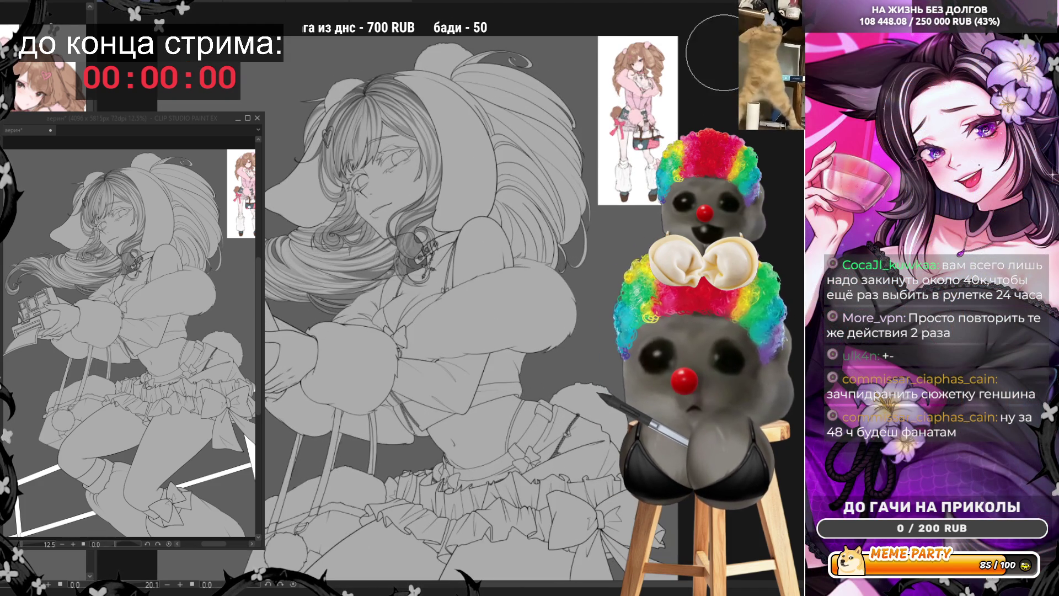
scroll(454, 324, down, 1)
scroll(654, 217, up, 2)
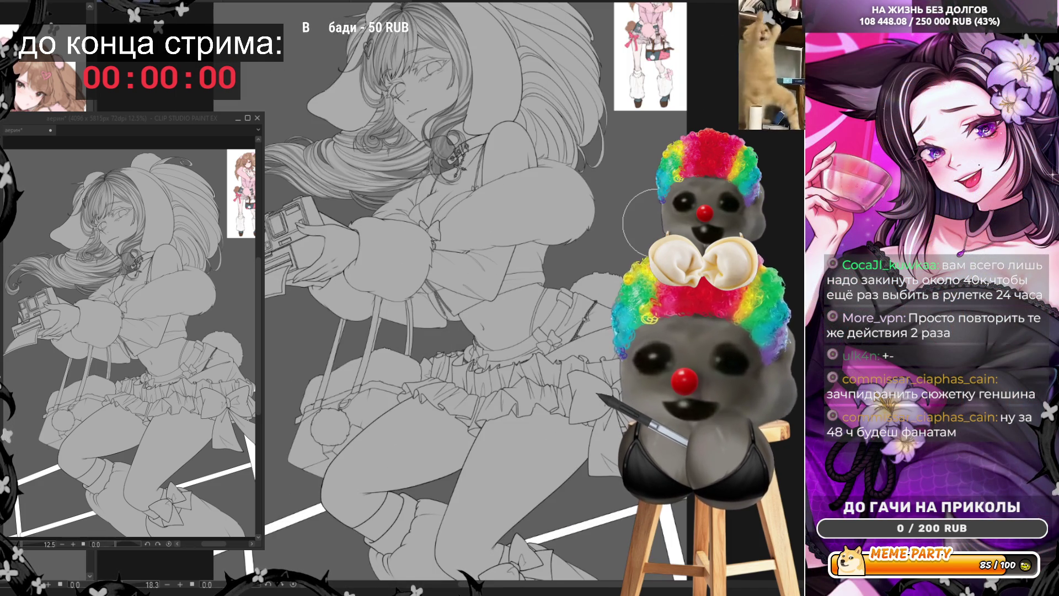
scroll(654, 218, down, 1)
scroll(642, 206, up, 2)
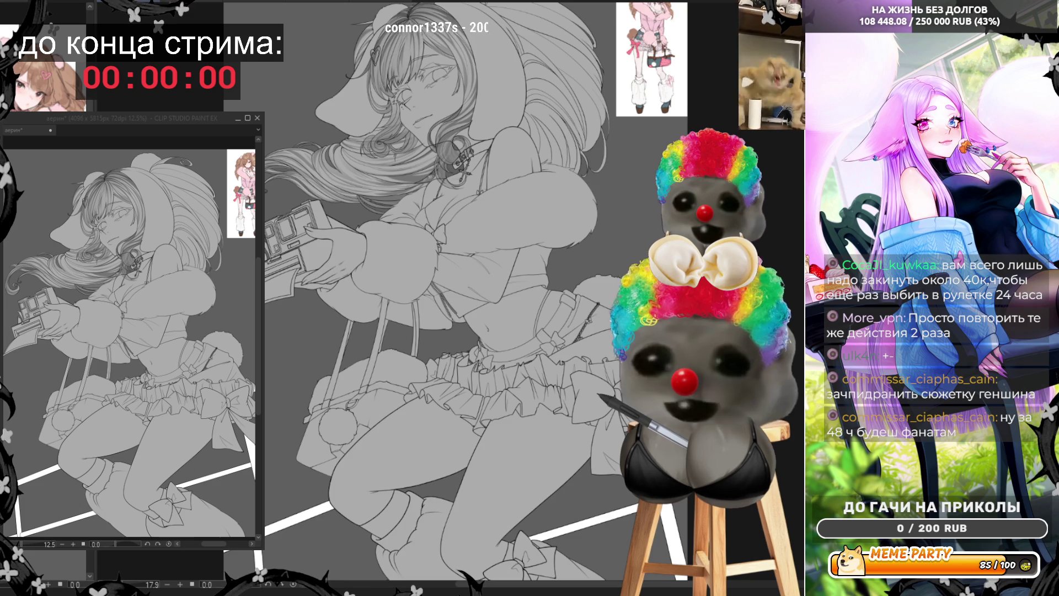
scroll(452, 290, down, 2)
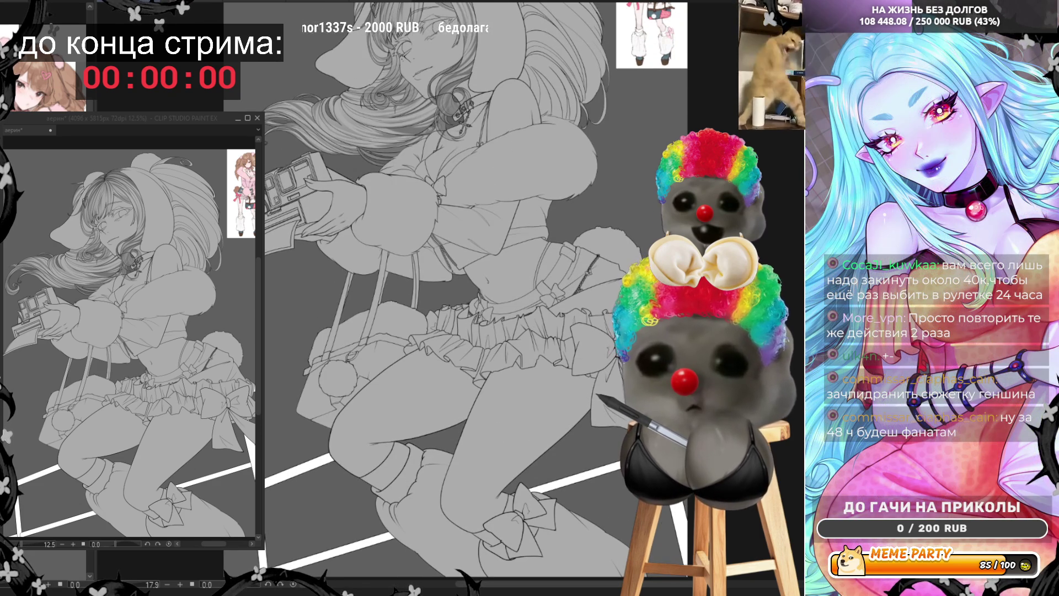
scroll(453, 290, up, 4)
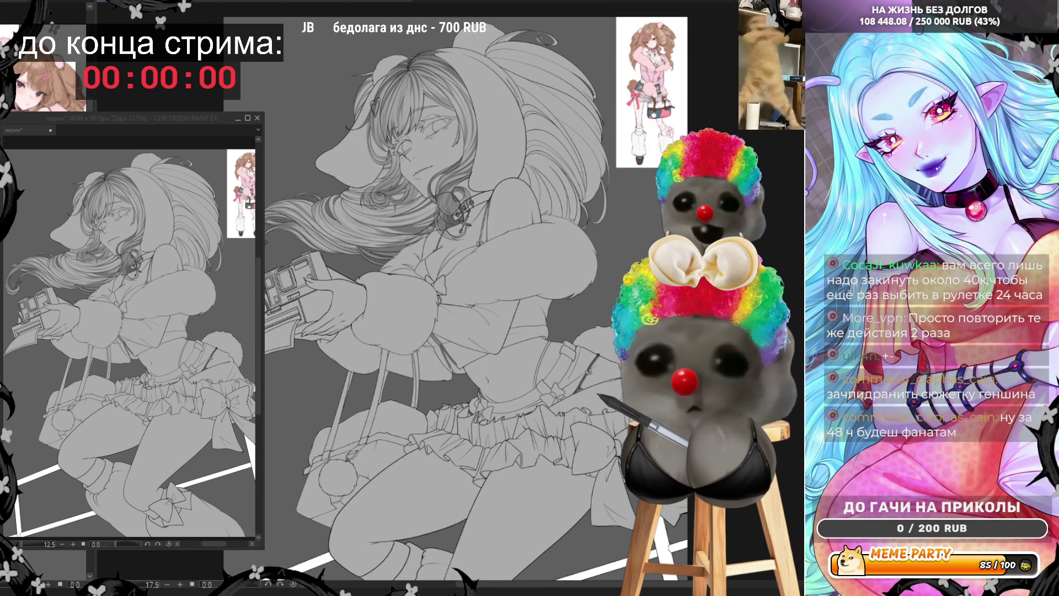
scroll(452, 290, down, 4)
scroll(452, 290, down, 2)
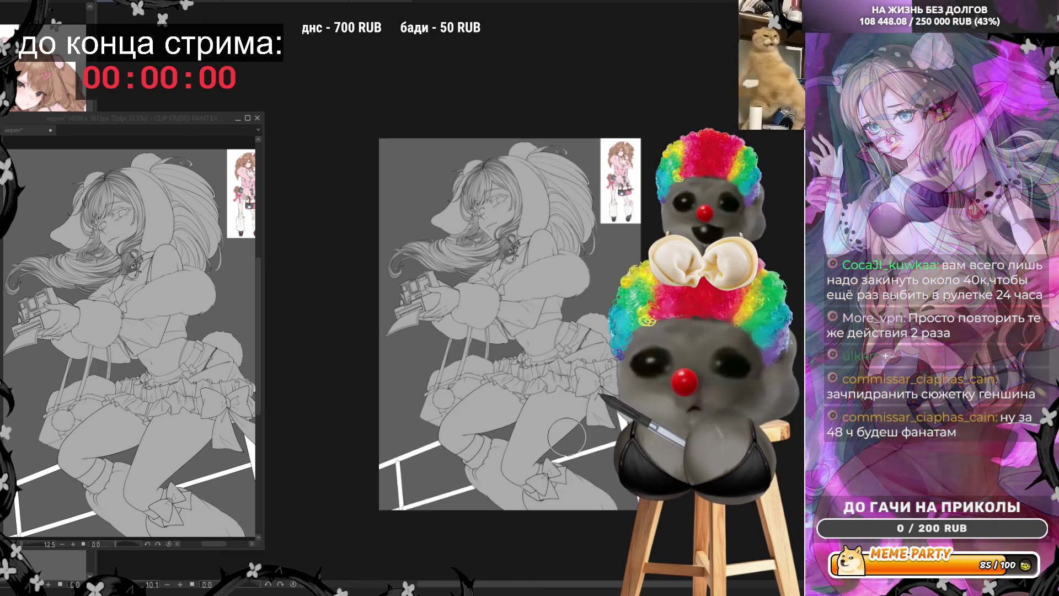
scroll(555, 338, up, 2)
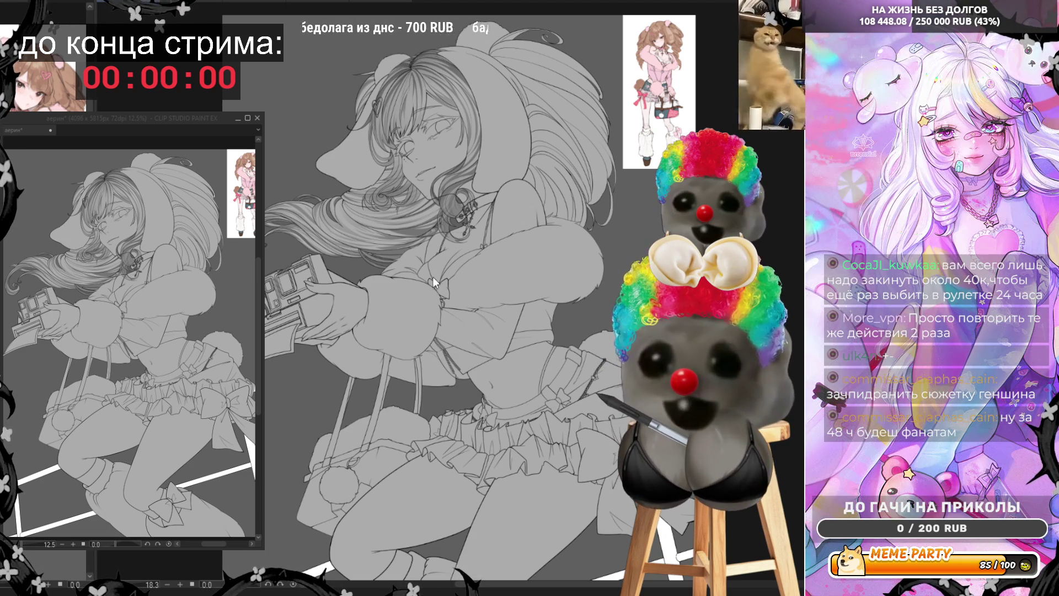
key(ctrl+s)
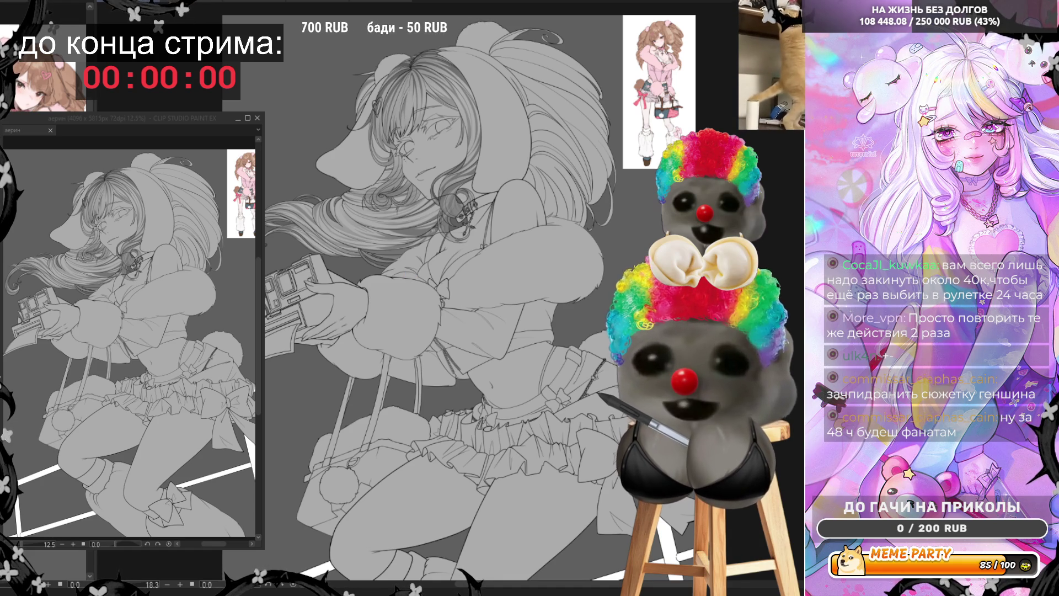
scroll(473, 446, down, 2)
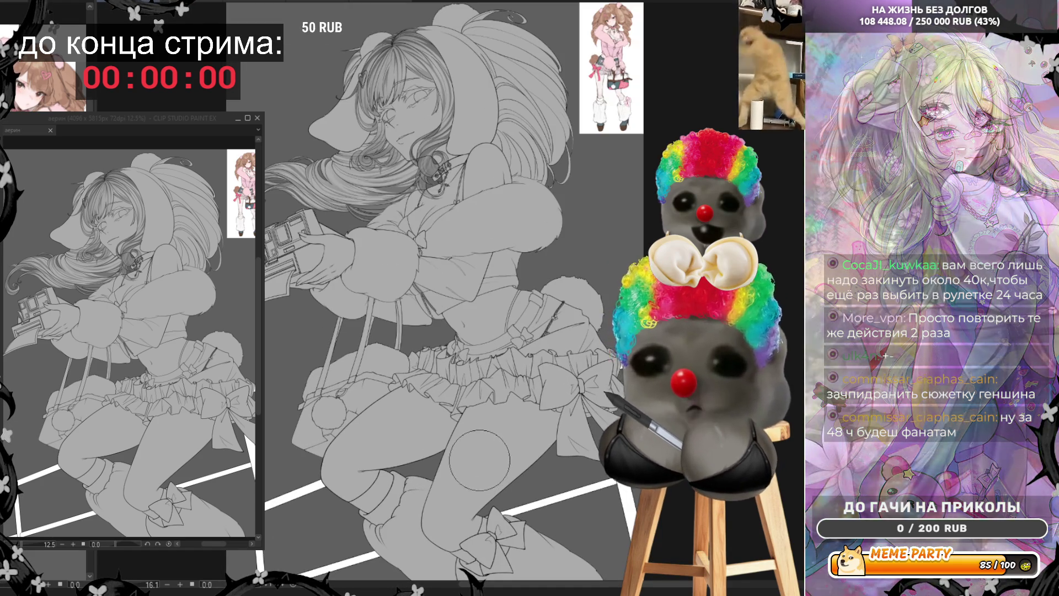
scroll(436, 403, down, 1)
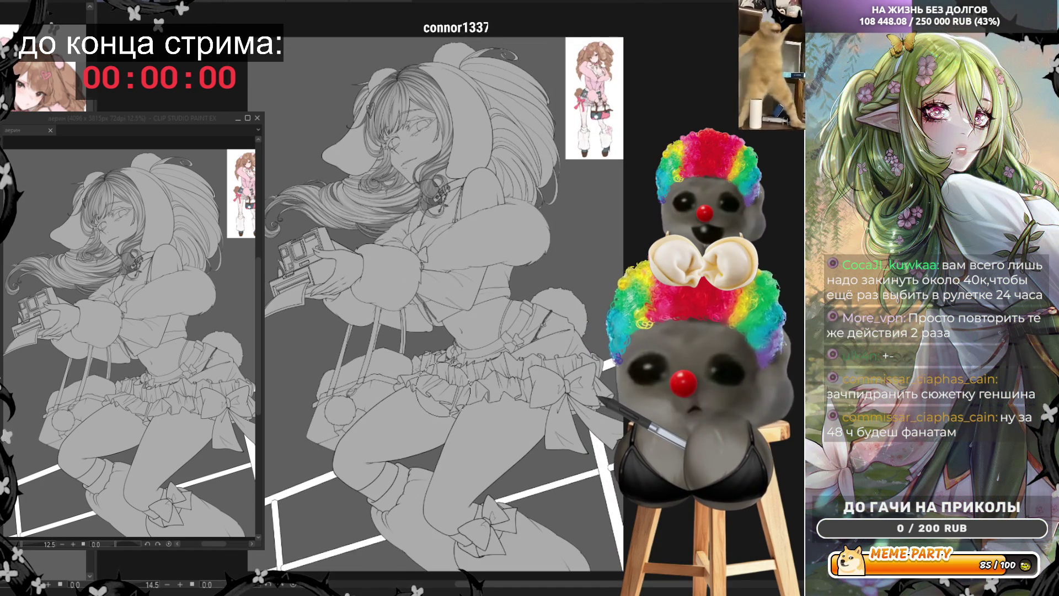
scroll(438, 393, up, 1)
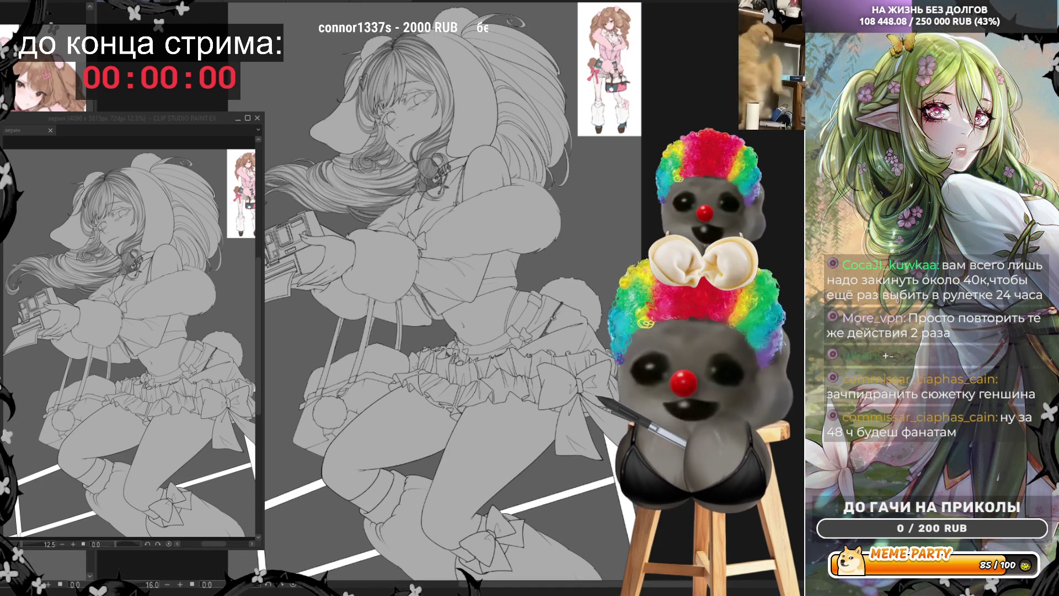